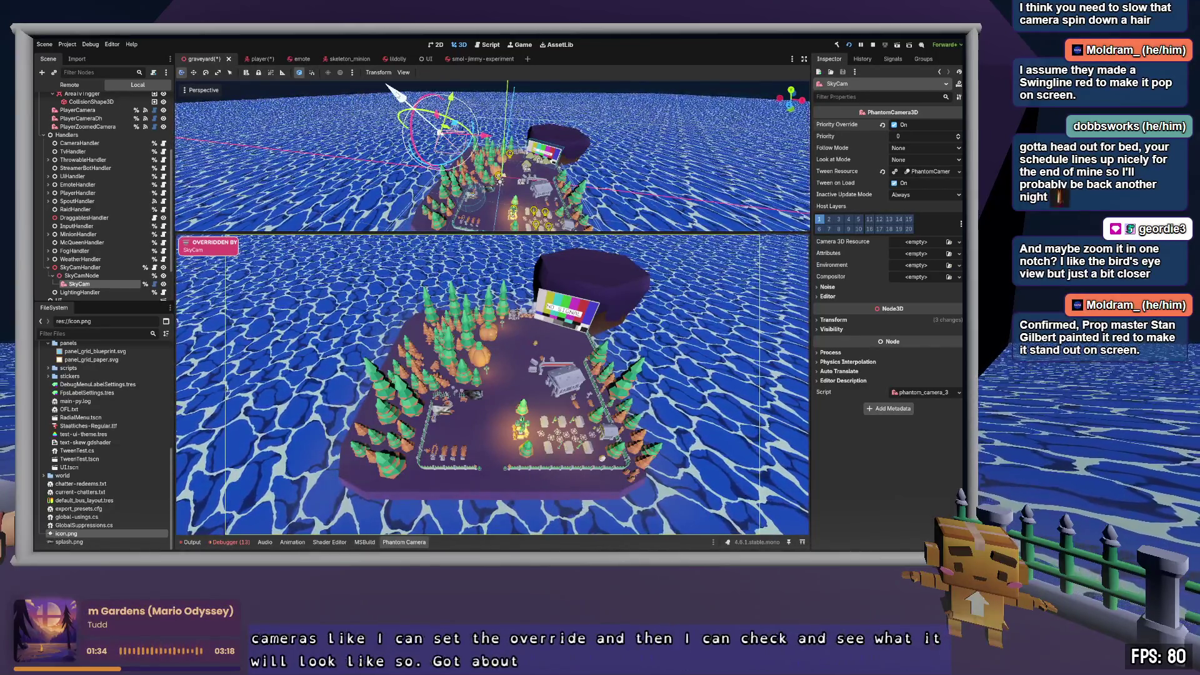
Step: Drag the SkyCam in closer so its view frames the graveyard island above the water
left_click_drag(389, 86, 390, 87)
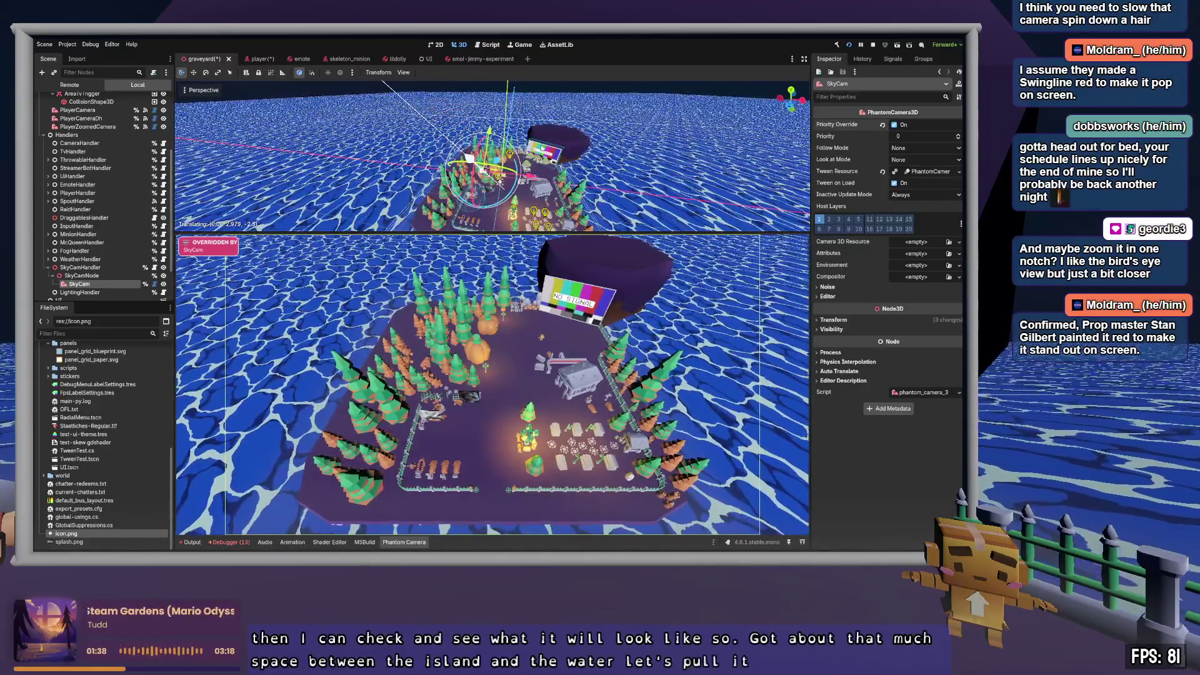
left_click_drag(390, 88, 390, 88)
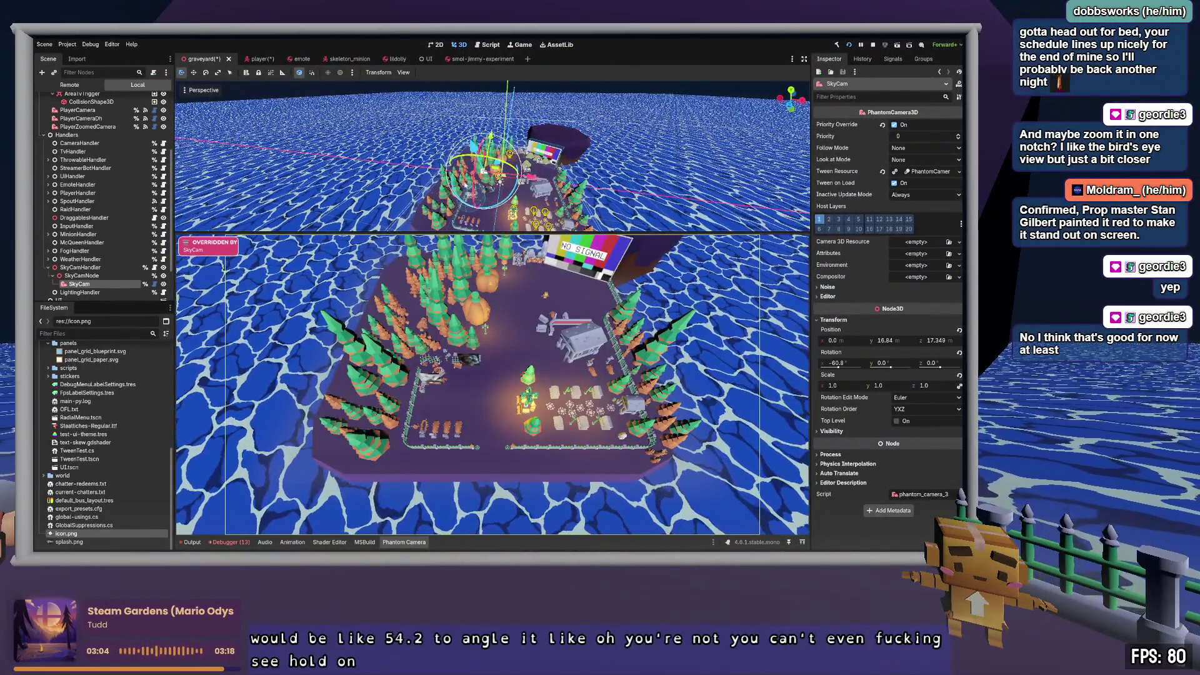
Step: Tilt the SkyCam with the rotation gizmo, then set its X rotation to -50
left_click_drag(462, 187, 466, 169)
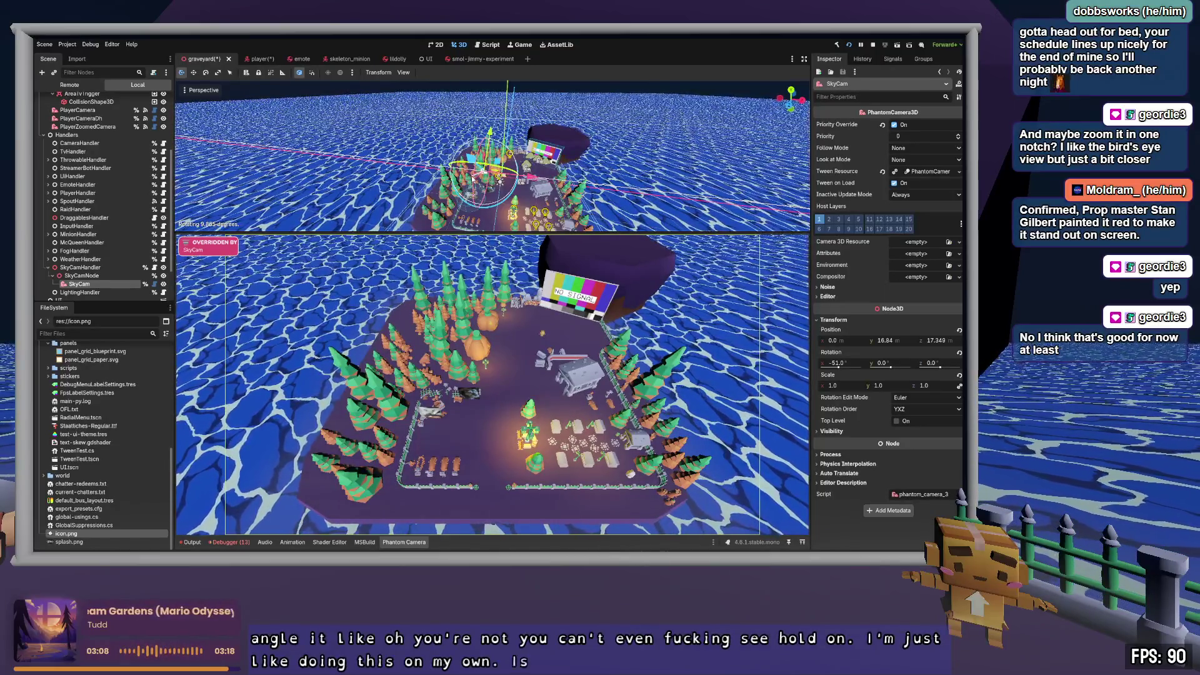
left_click_drag(473, 176, 475, 178)
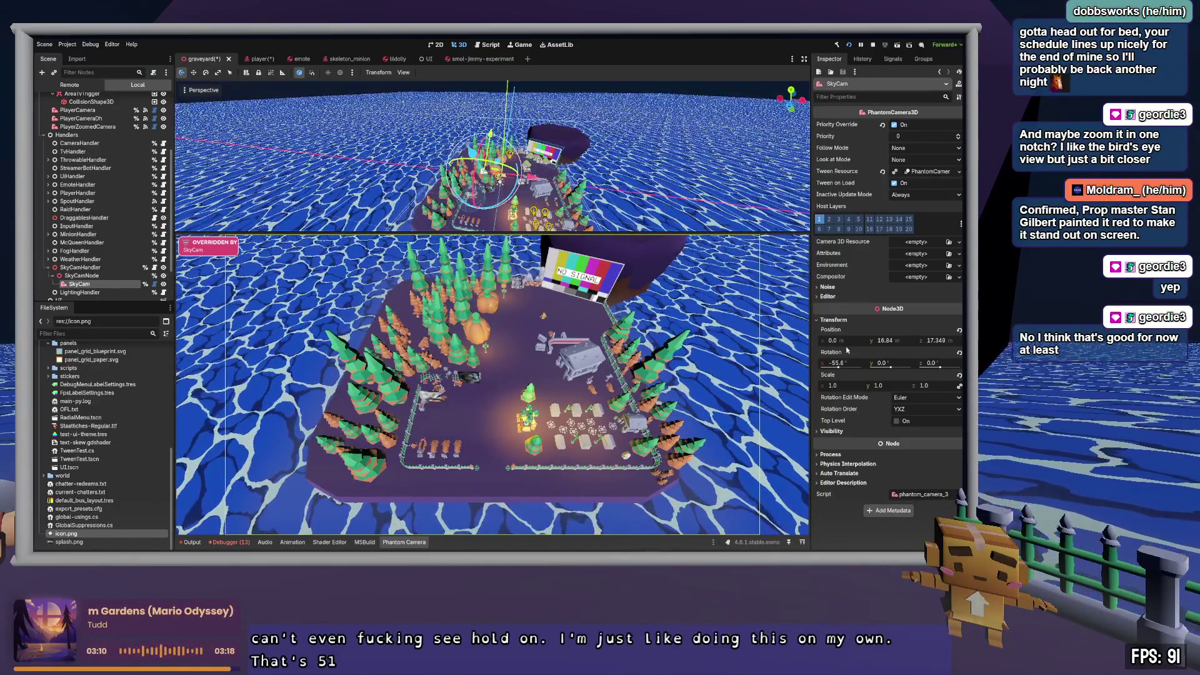
left_click(858, 363)
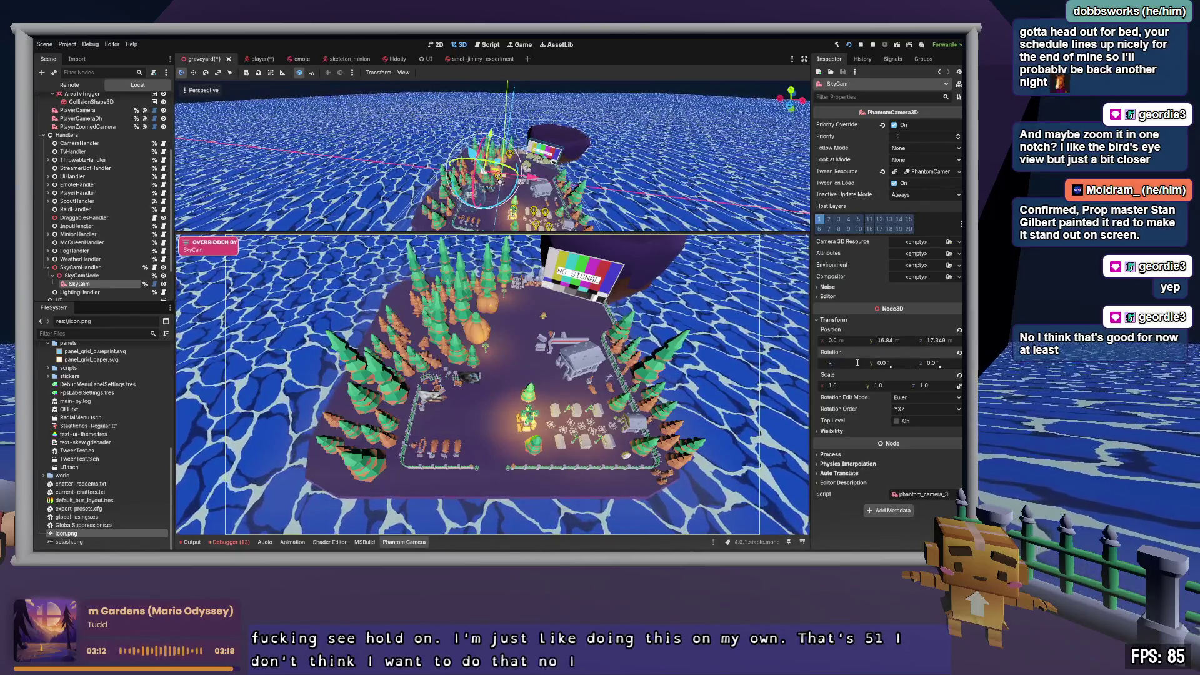
type("50")
key("Return")
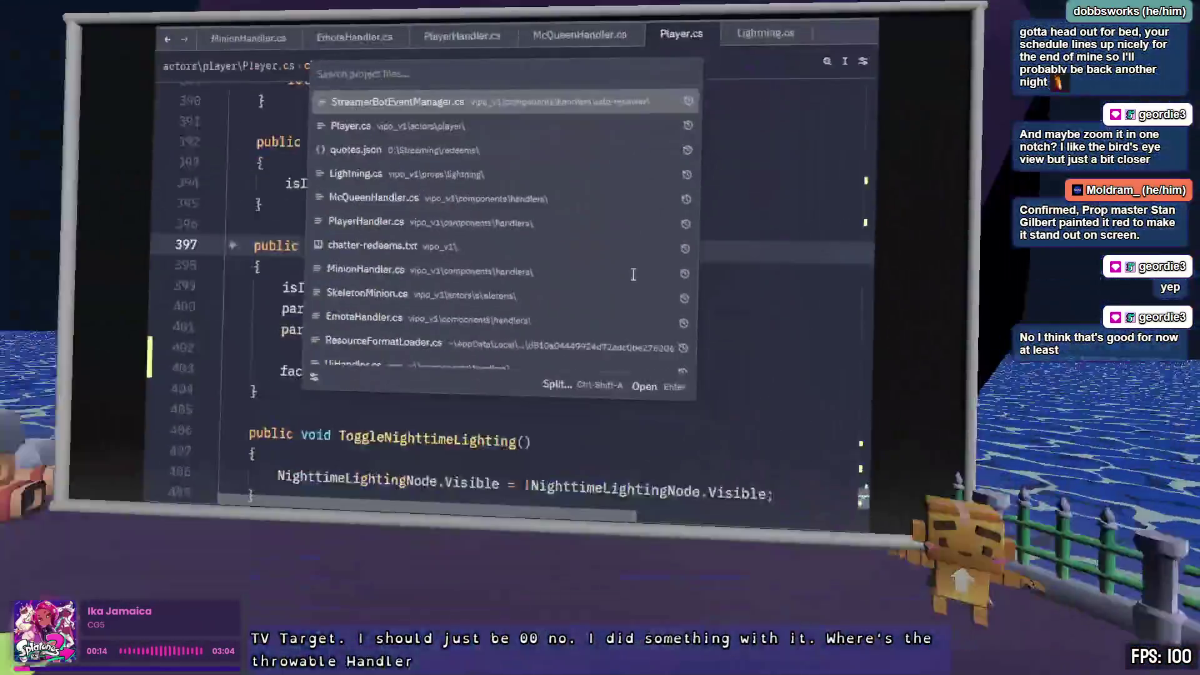
Step: Open ThrowableHandler.cs by searching 'throw', scroll its code and place the caret in SpawnObject
type("throw")
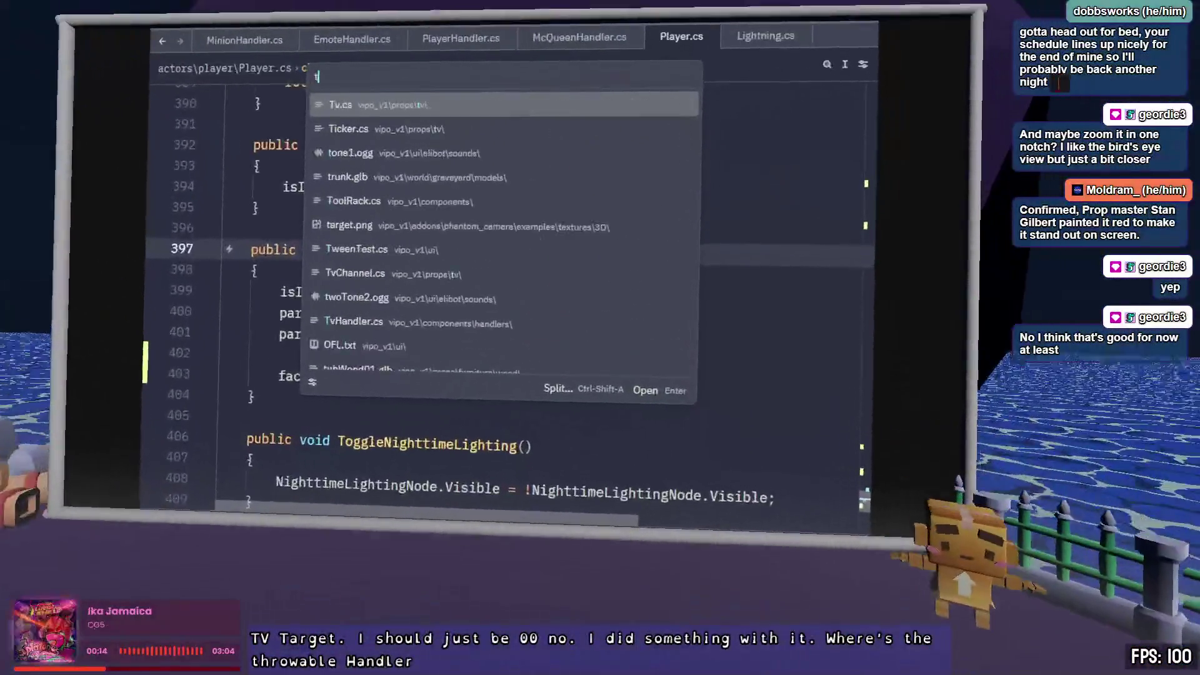
key("Return")
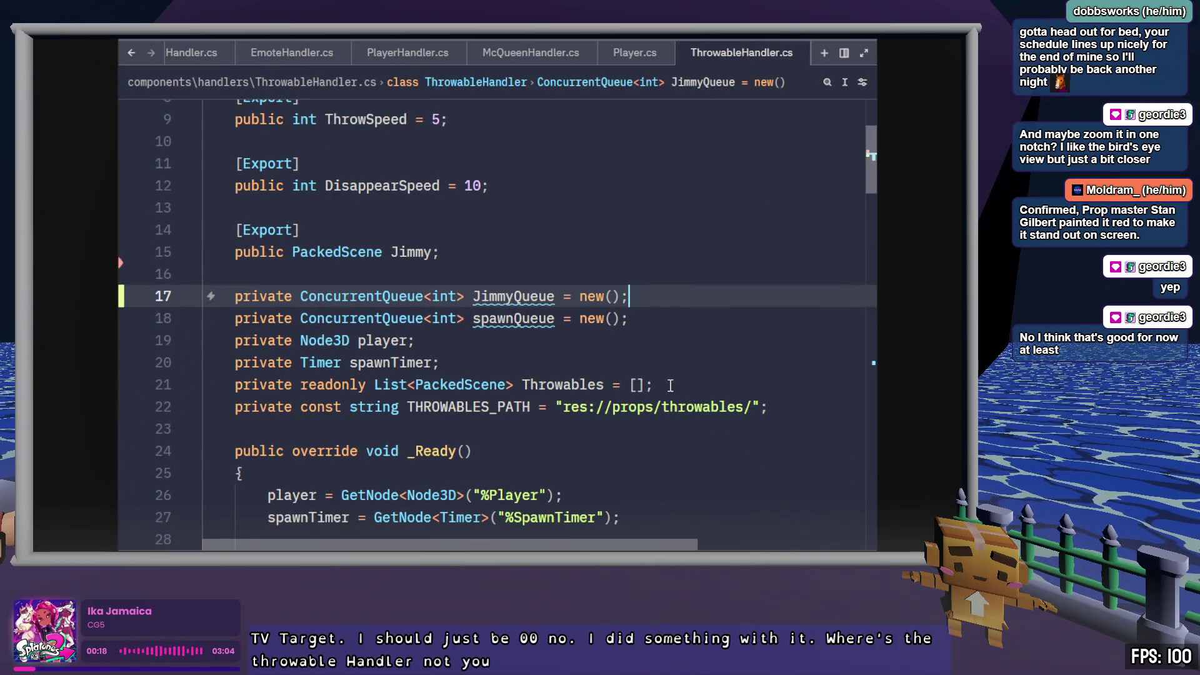
scroll(670, 386, "down", 8)
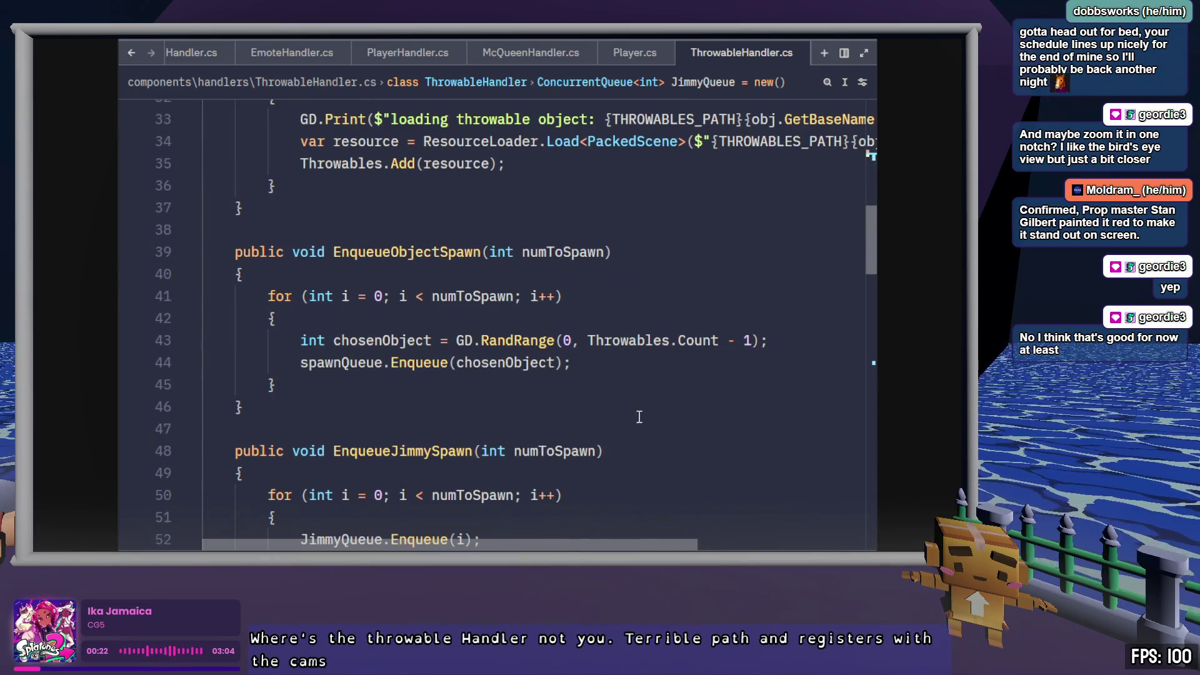
scroll(638, 417, "down", 5)
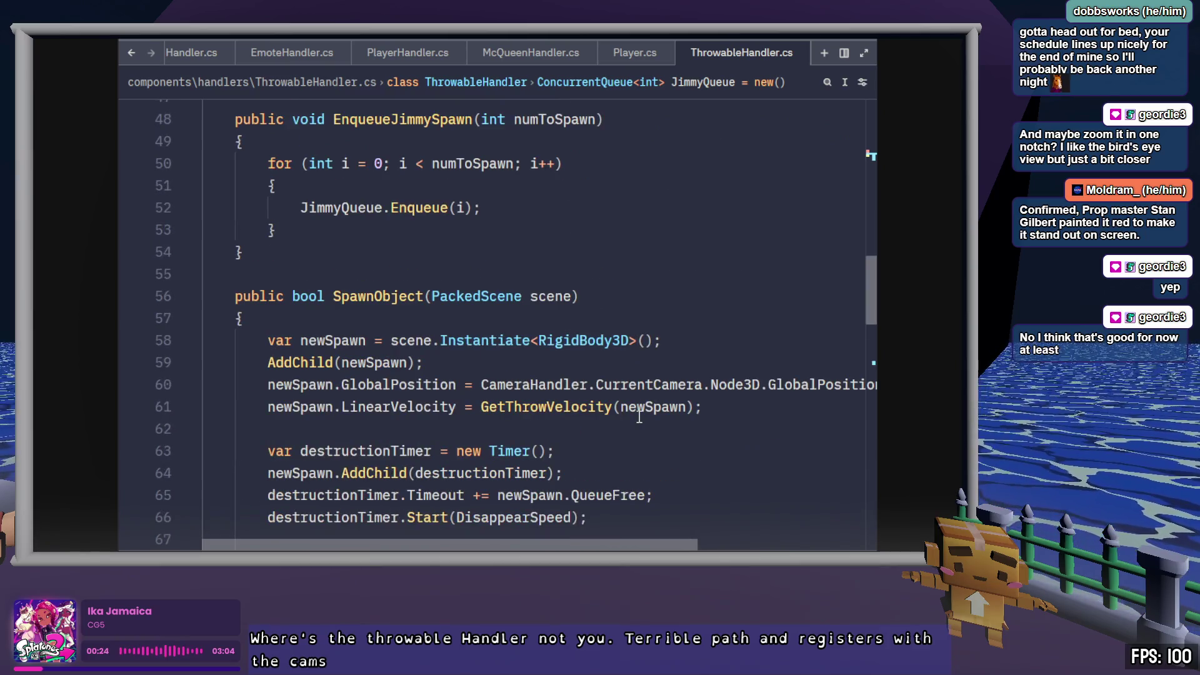
scroll(639, 417, "up", 9)
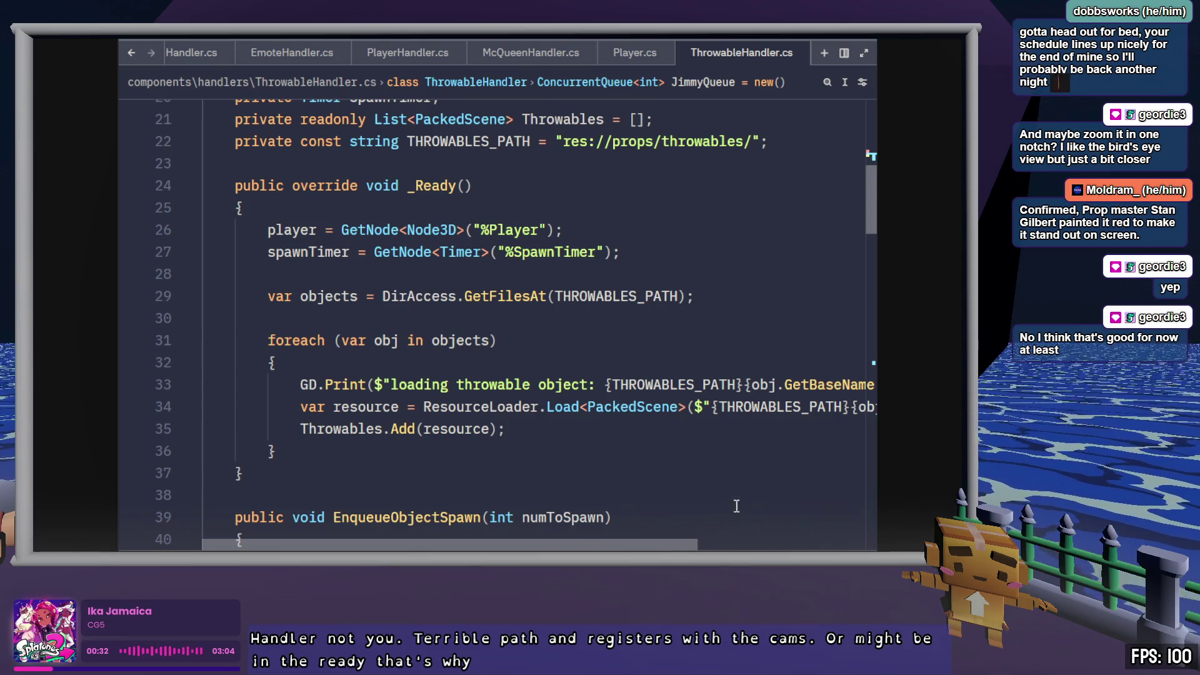
scroll(637, 375, "down", 11)
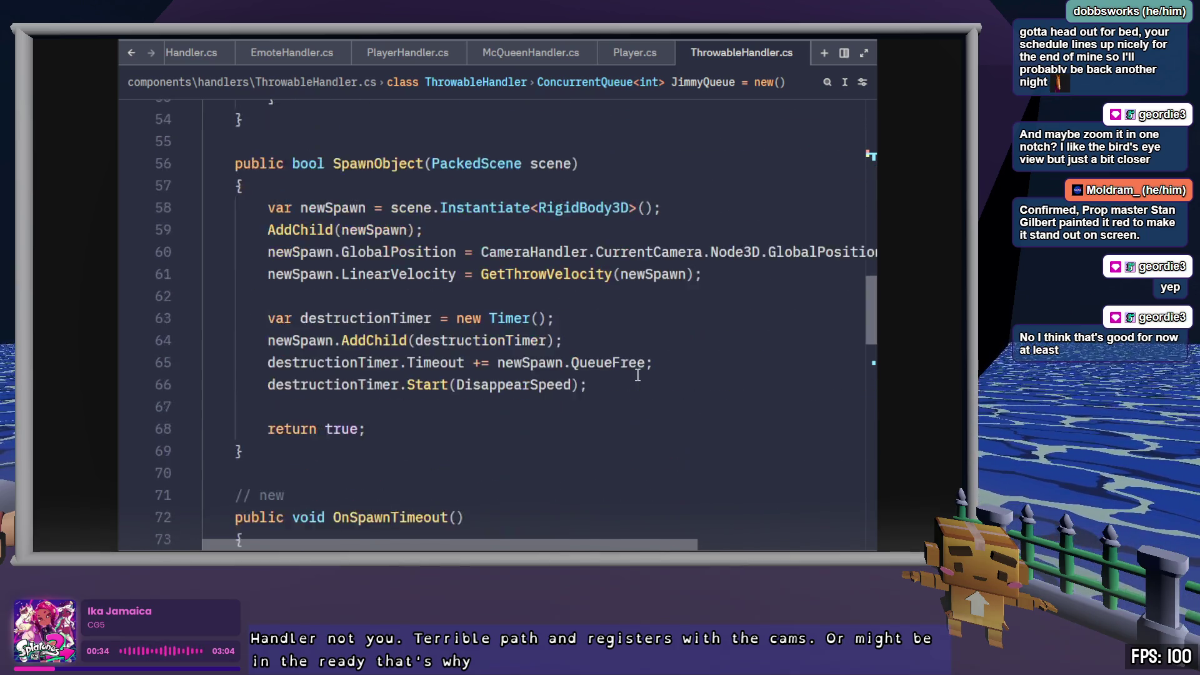
scroll(637, 375, "down", 1)
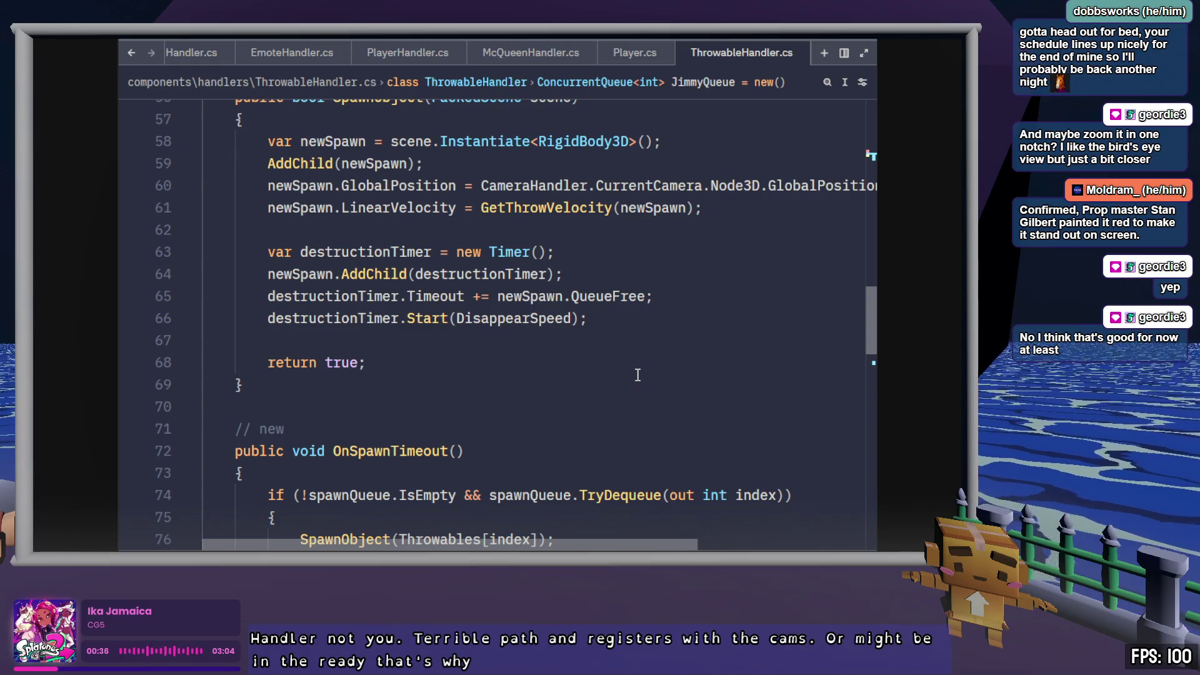
scroll(638, 374, "right", 5)
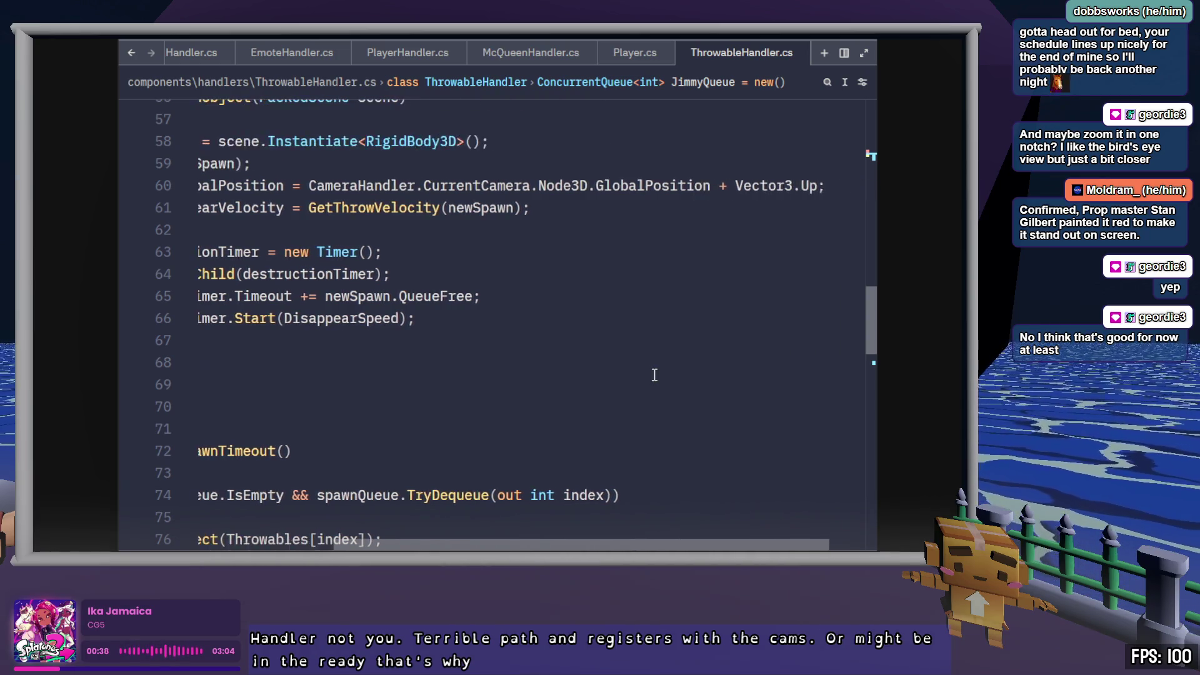
scroll(650, 371, "left", 4)
scroll(644, 370, "up", 1)
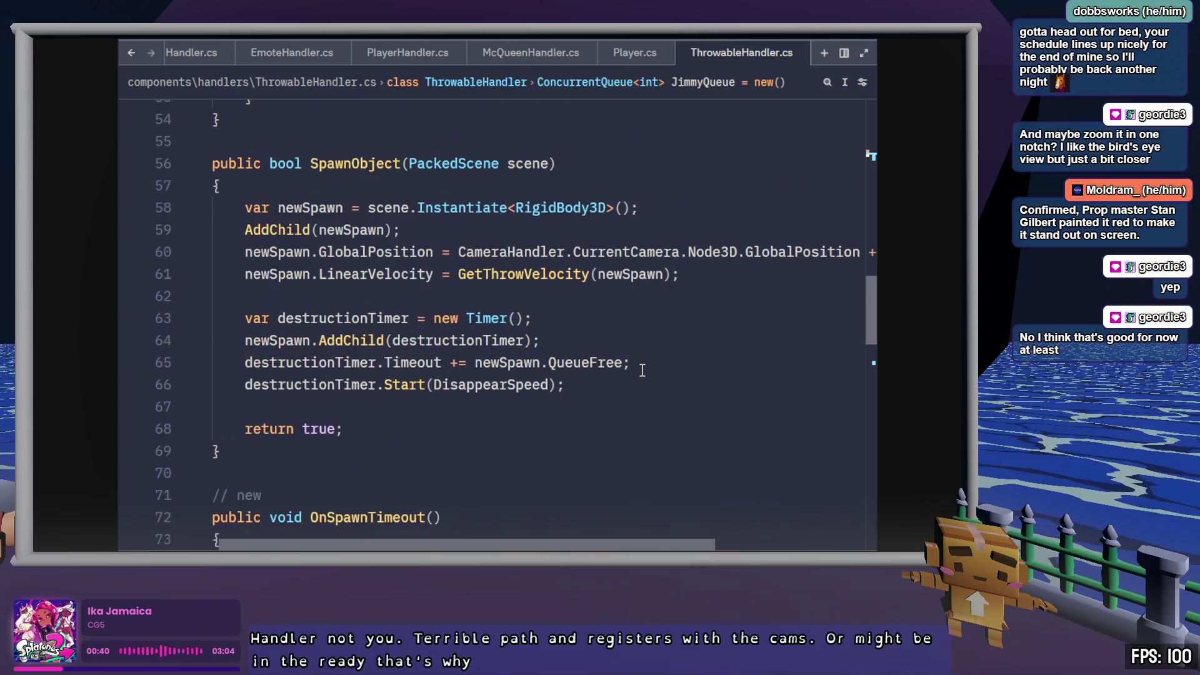
scroll(646, 367, "left", 1)
left_click(383, 162)
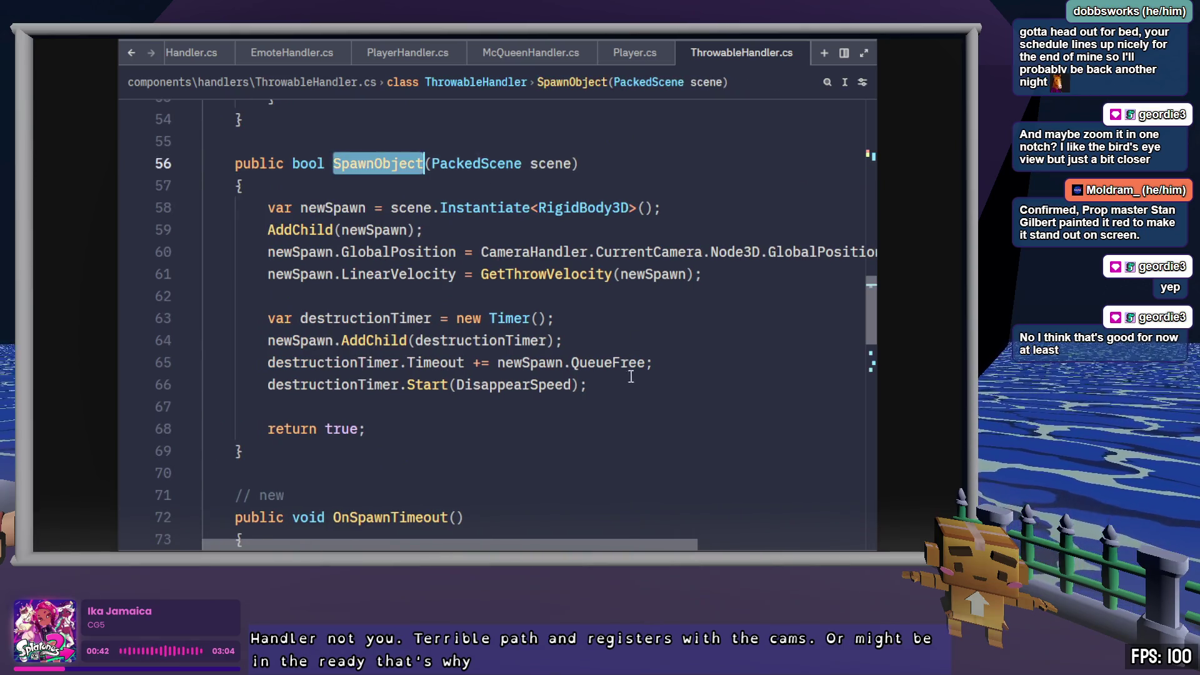
Step: Review the throw code, selecting CameraHandler and CurrentCamera and scrolling past SpawnObject(Jimmy)
double_click(518, 252)
double_click(646, 252)
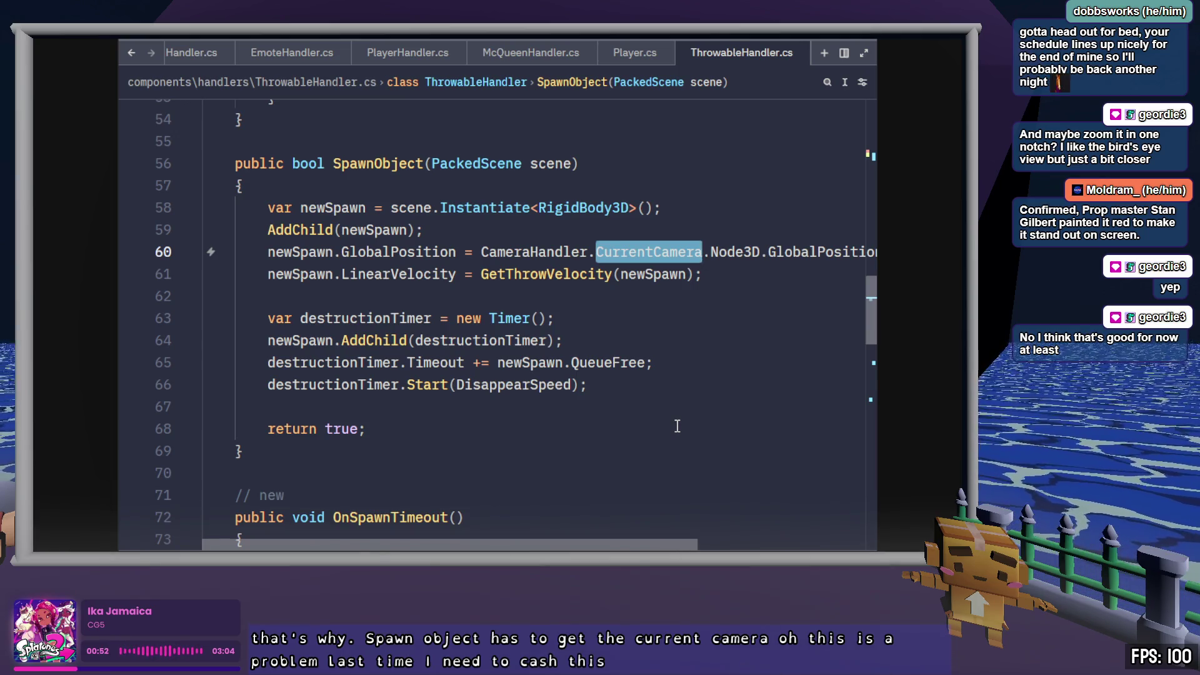
scroll(677, 426, "down", 5)
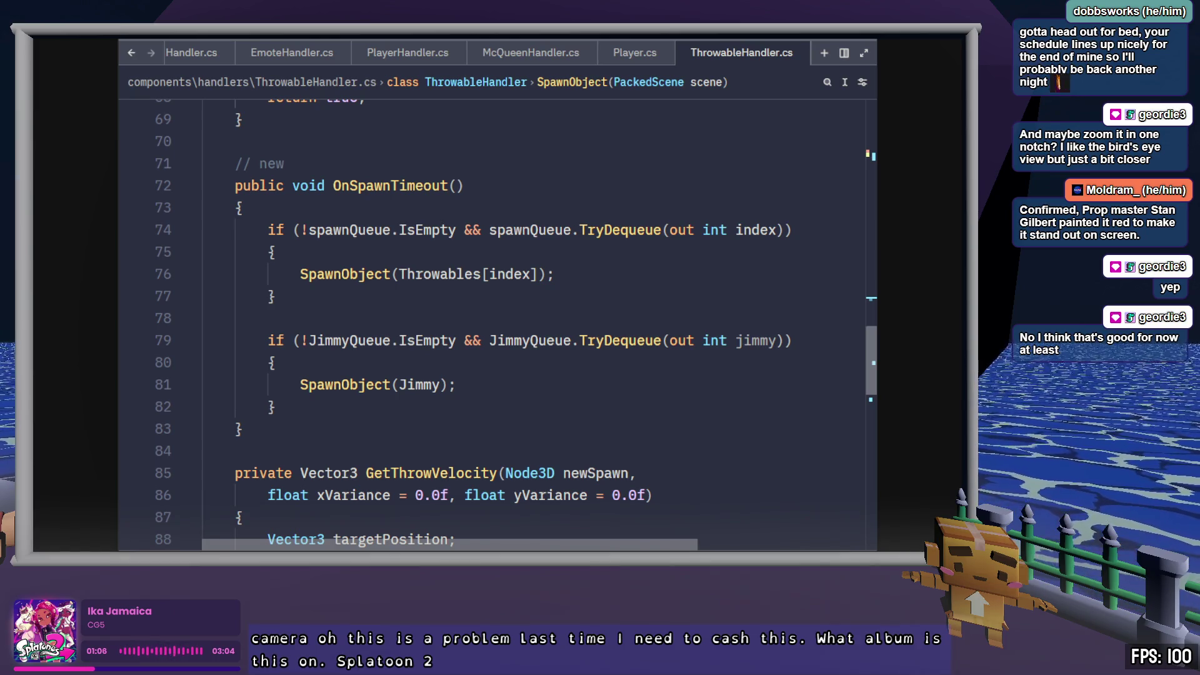
left_click(657, 384)
scroll(657, 387, "down", 3)
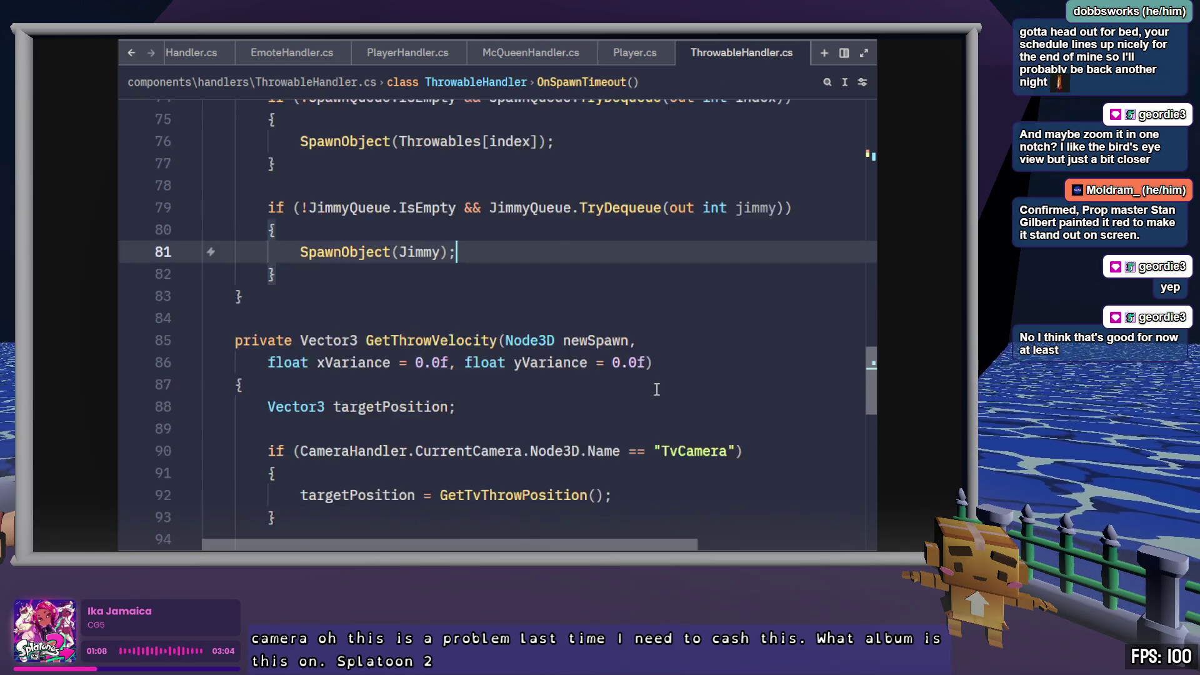
scroll(658, 388, "down", 2)
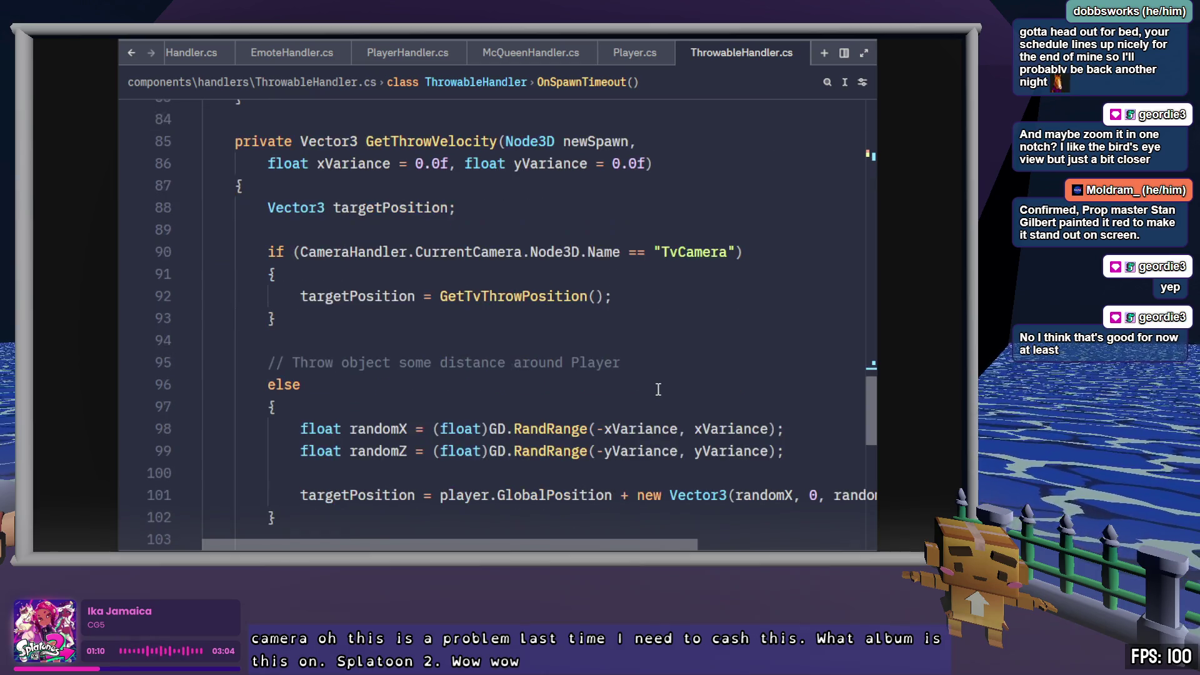
scroll(659, 387, "down", 5)
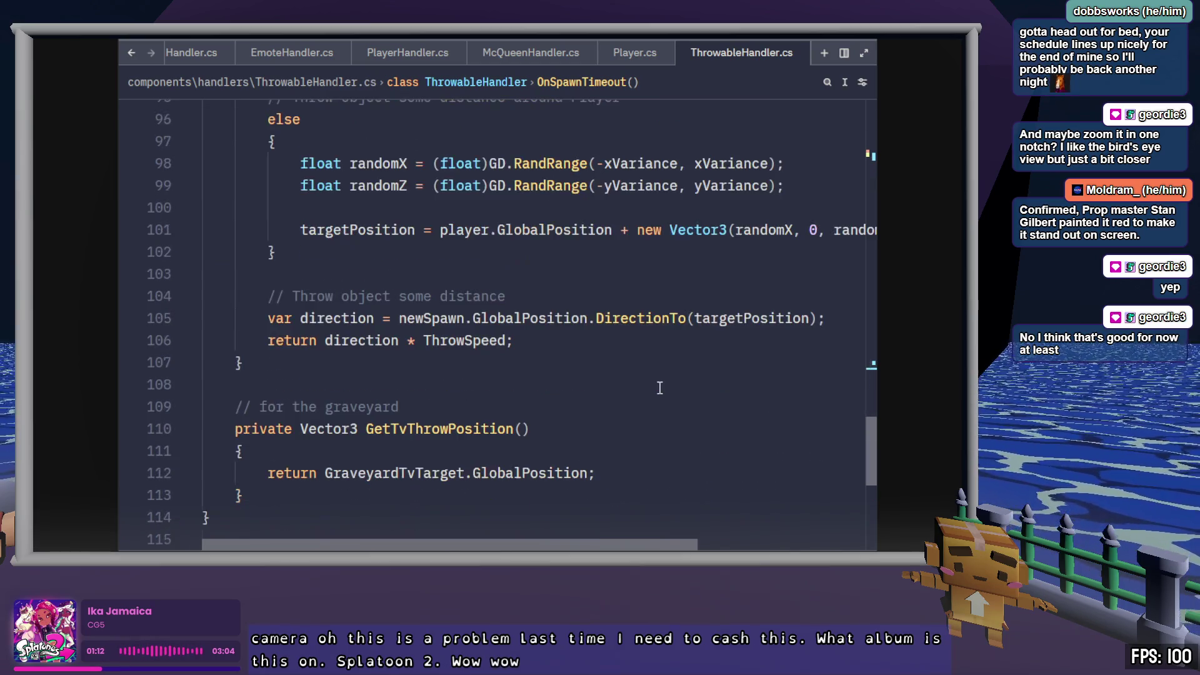
left_click(647, 405)
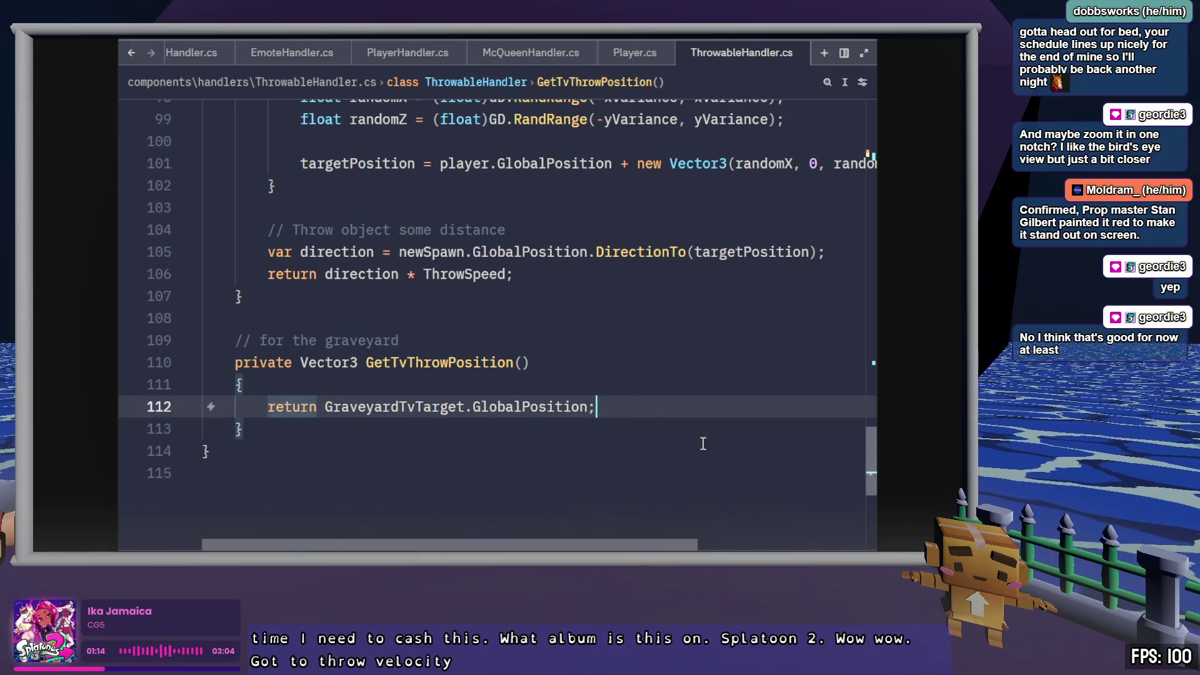
Step: Close ThrowableHandler.cs, McQueenHandler.cs and Lightning.cs, leaving Player.cs, then return to Godot
middle_click(762, 55)
left_click(535, 52)
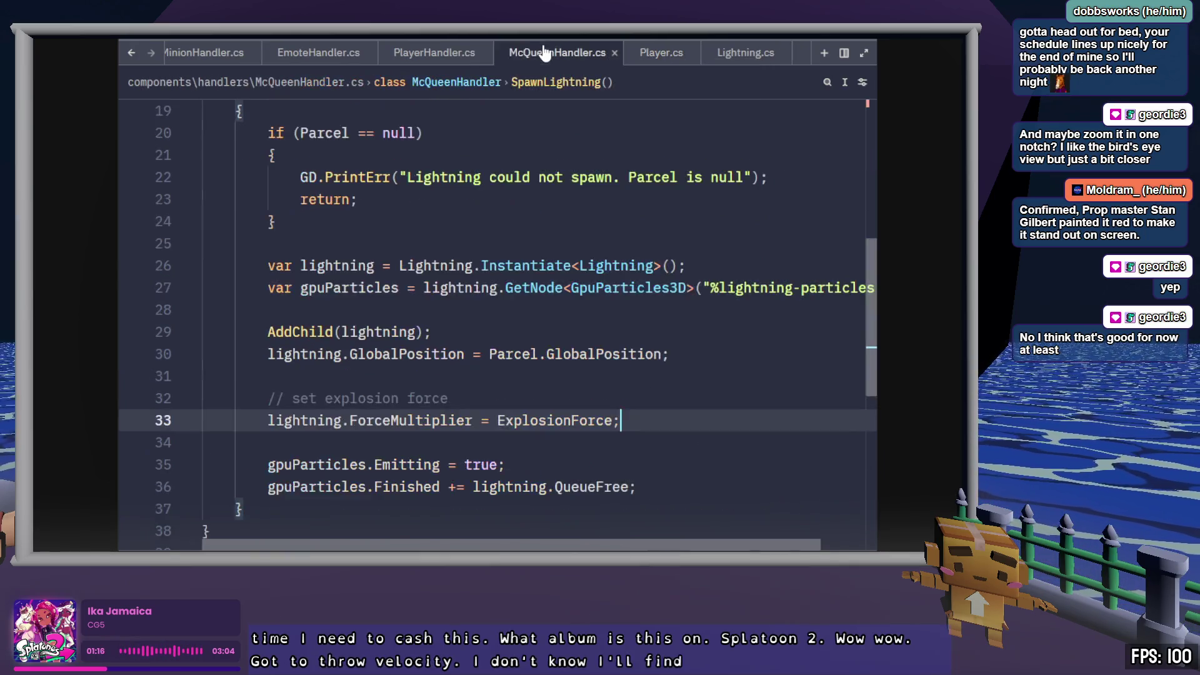
middle_click(537, 53)
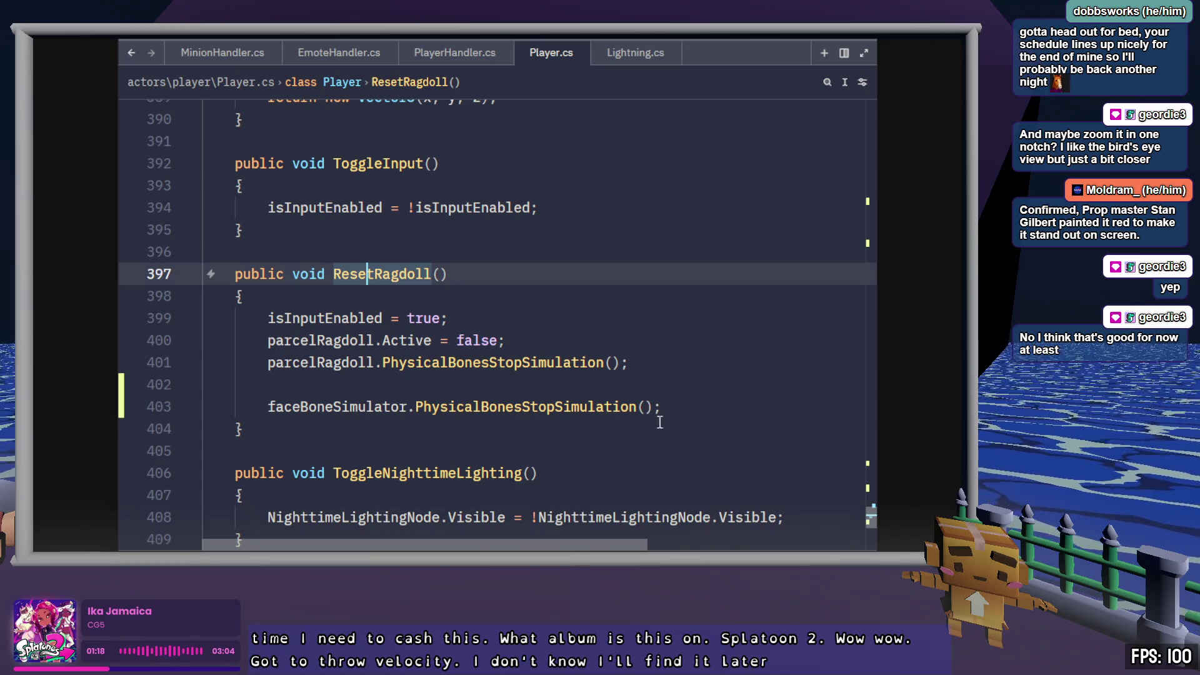
left_click(659, 423)
left_click(635, 53)
middle_click(635, 57)
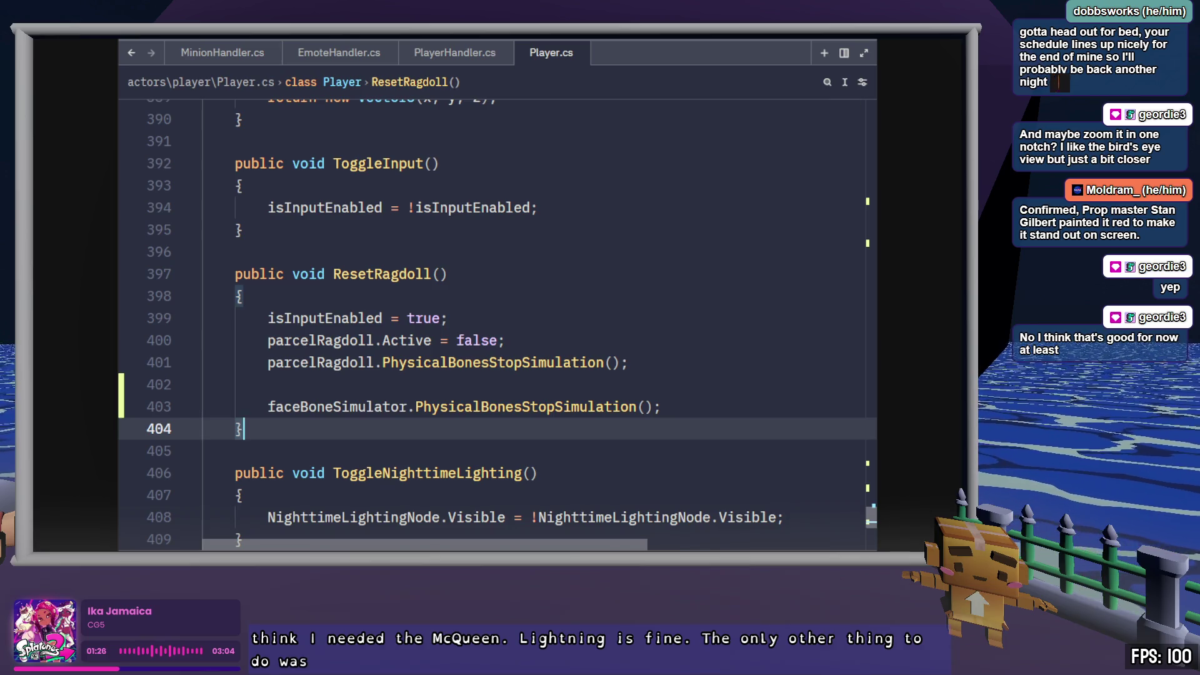
key("alt+Tab")
scroll(506, 285, "up", 2)
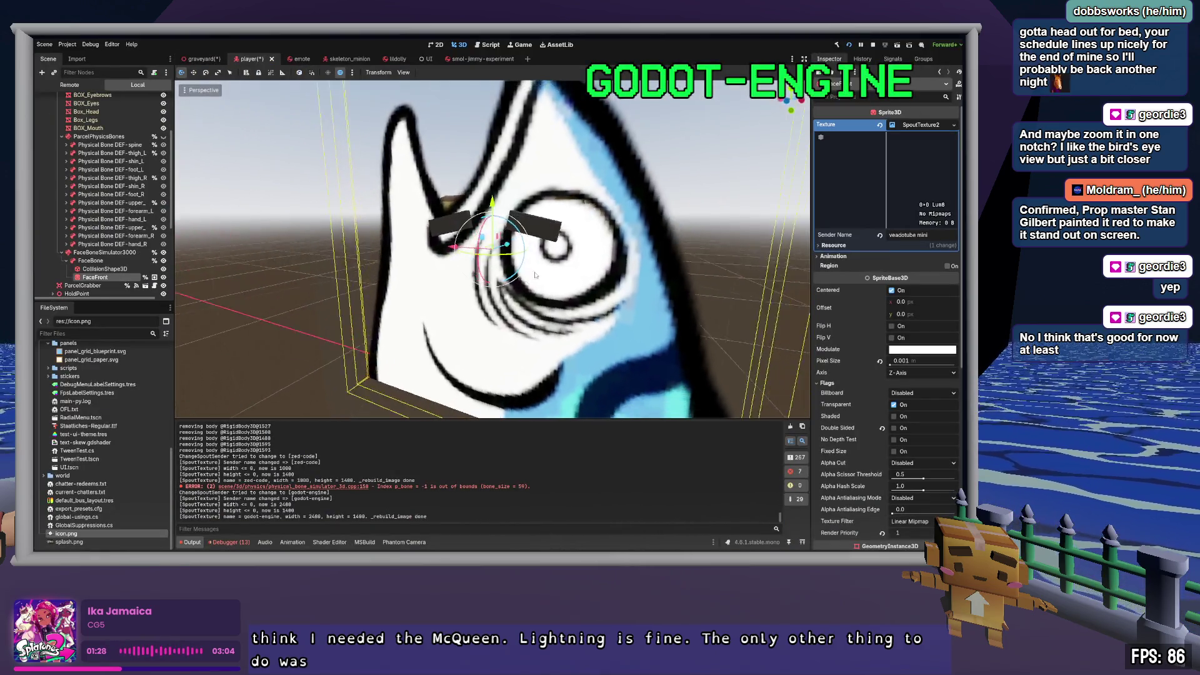
Step: Collapse SpoutTexture2, toggle the FaceFront sprite's visibility back on, and save the player scene
scroll(542, 267, "down", 5)
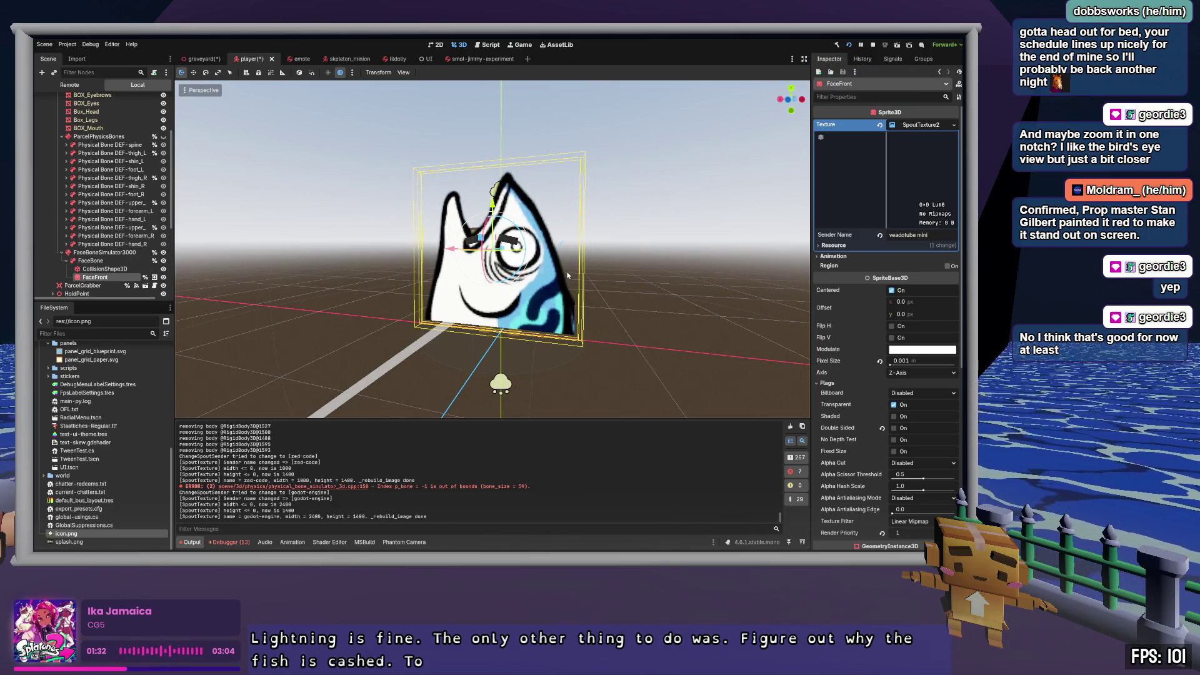
left_click(932, 125)
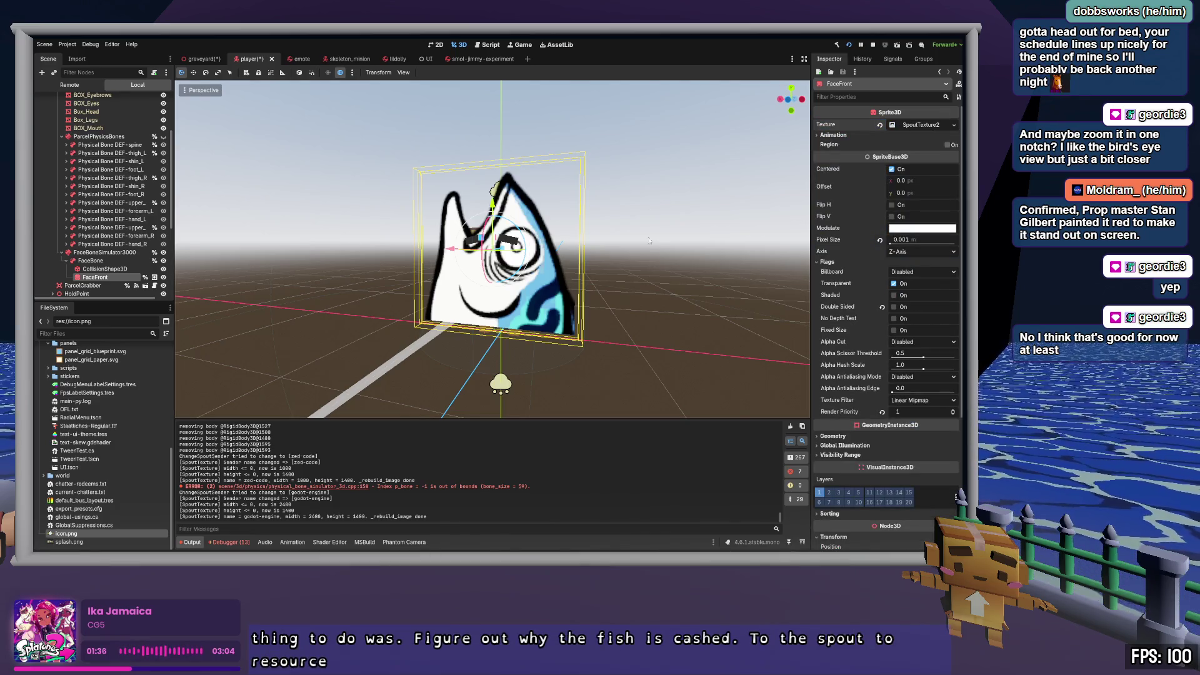
left_click(164, 278)
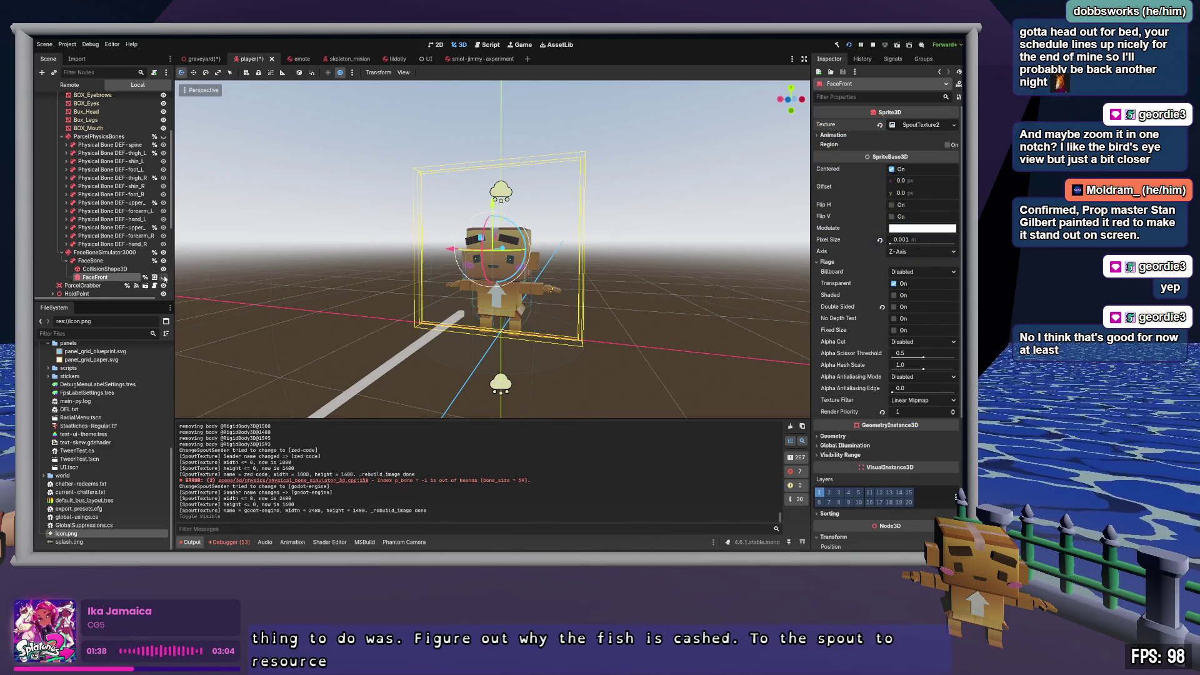
left_click(164, 278)
key("ctrl+s")
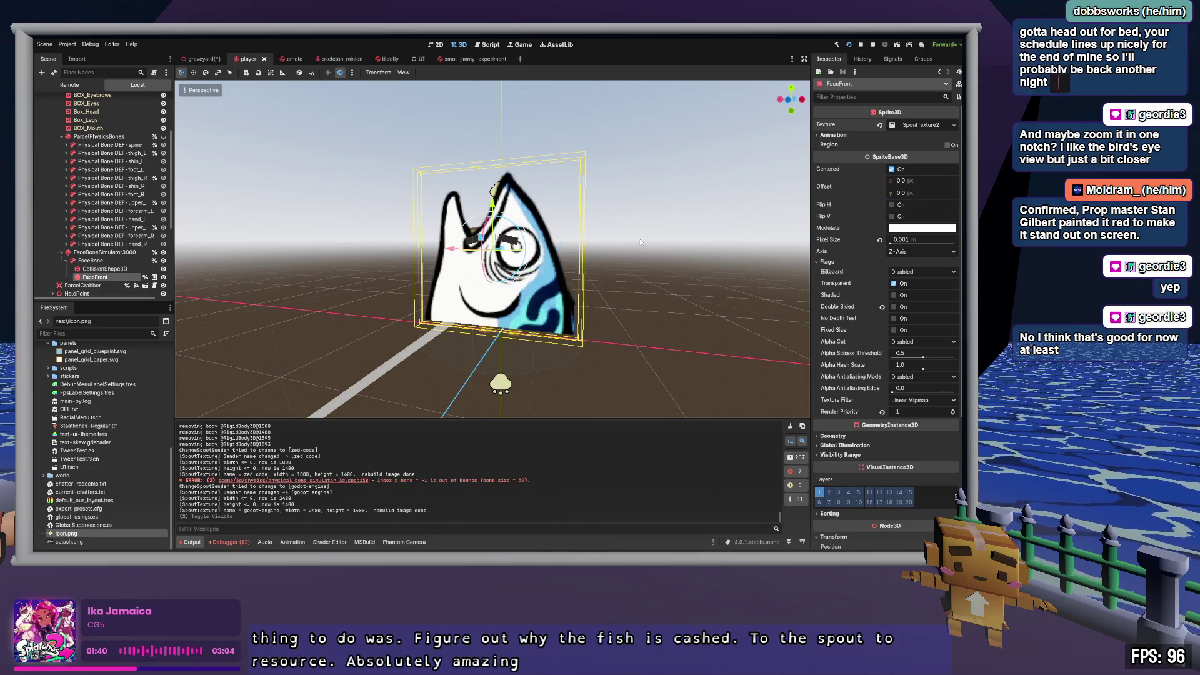
scroll(860, 319, "down", 5)
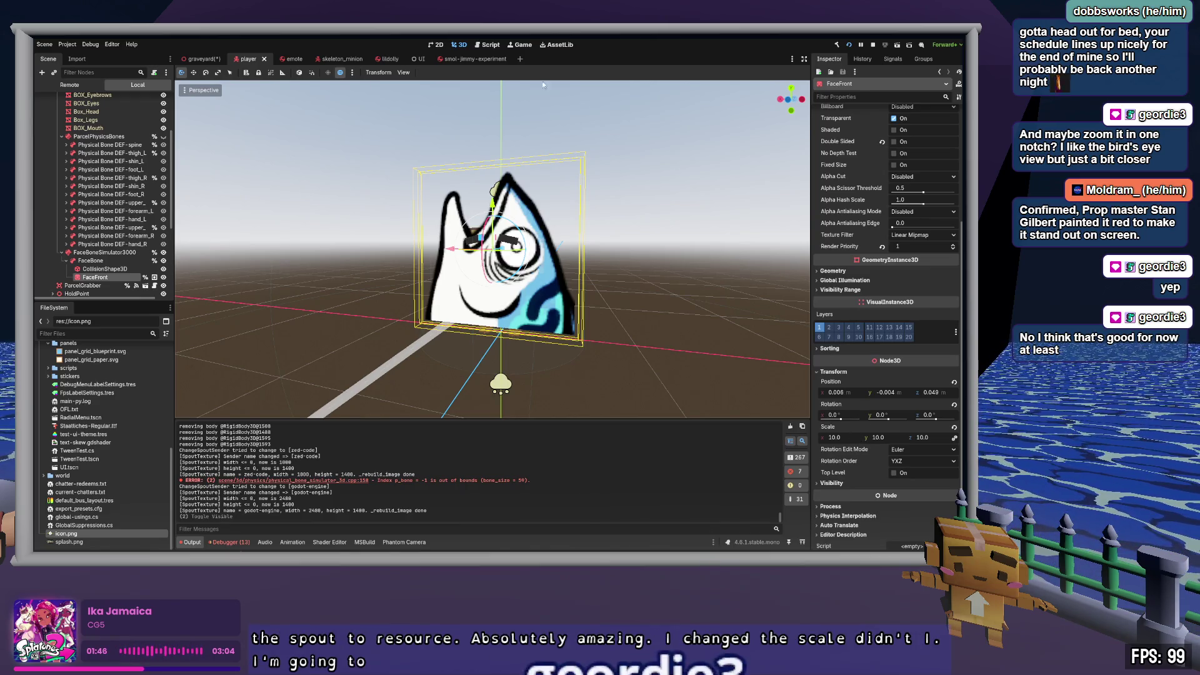
Step: Switch to the graveyard scene tab
left_click(196, 60)
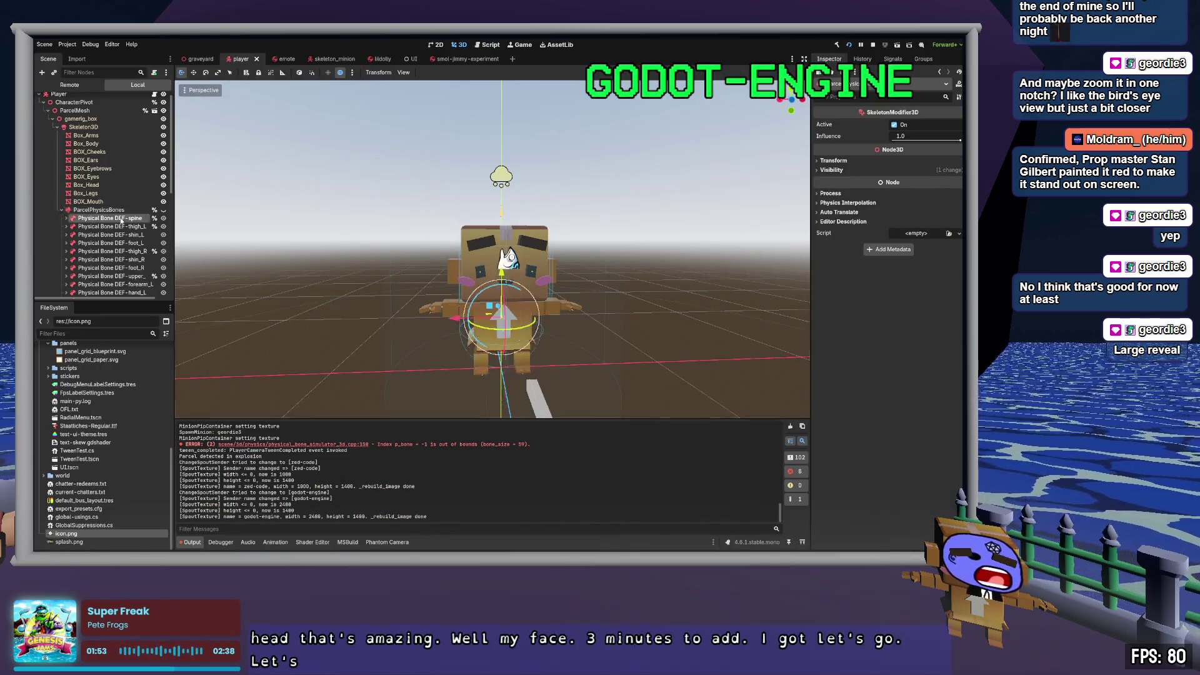
Step: Check DEF-spine's joint, then give FaceBone a 6DOFJoint joint and a mass of 0.1
left_click(121, 220)
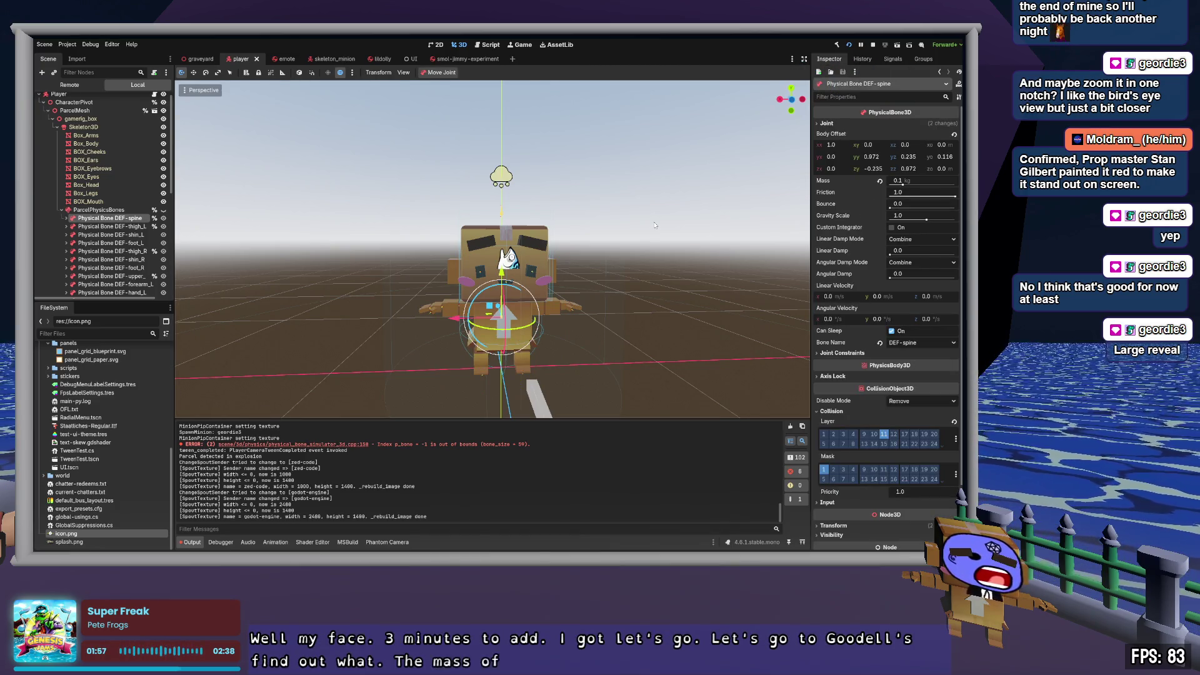
left_click(831, 123)
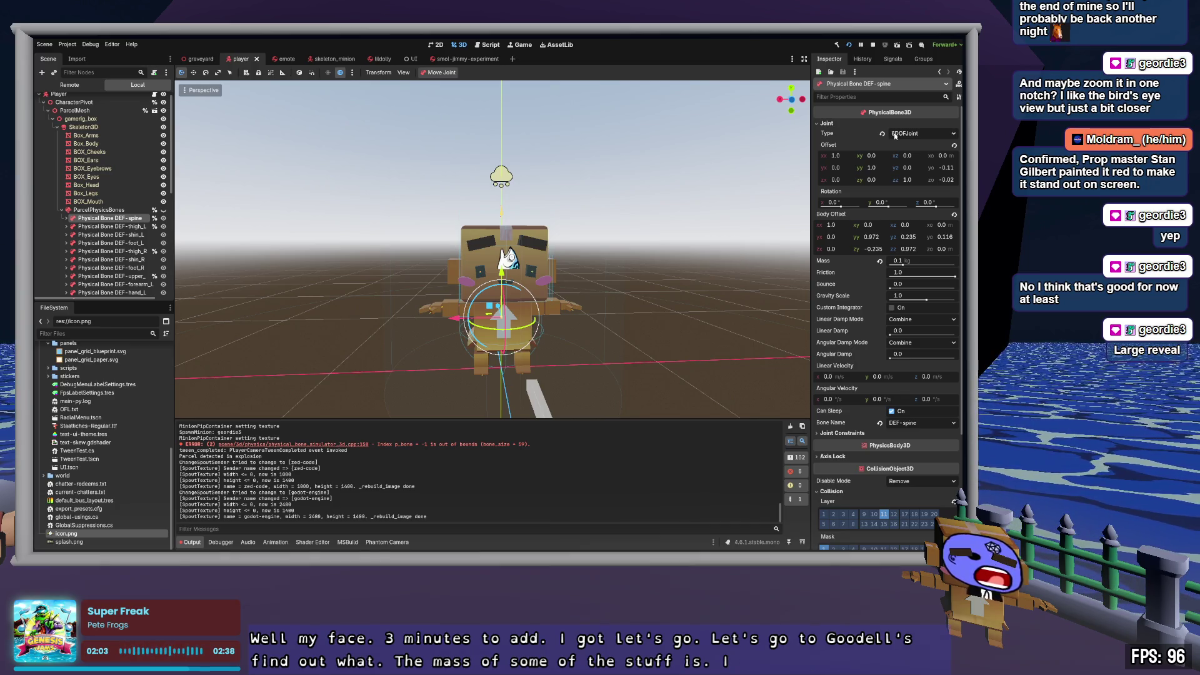
scroll(116, 210, "down", 5)
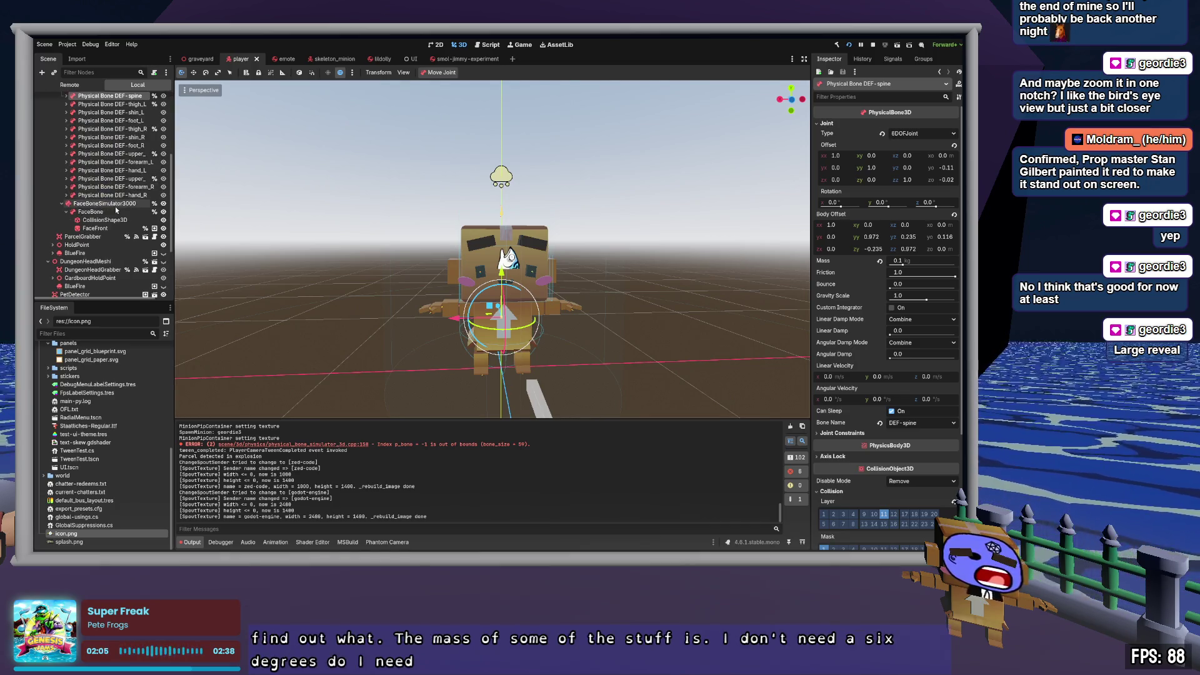
left_click(113, 212)
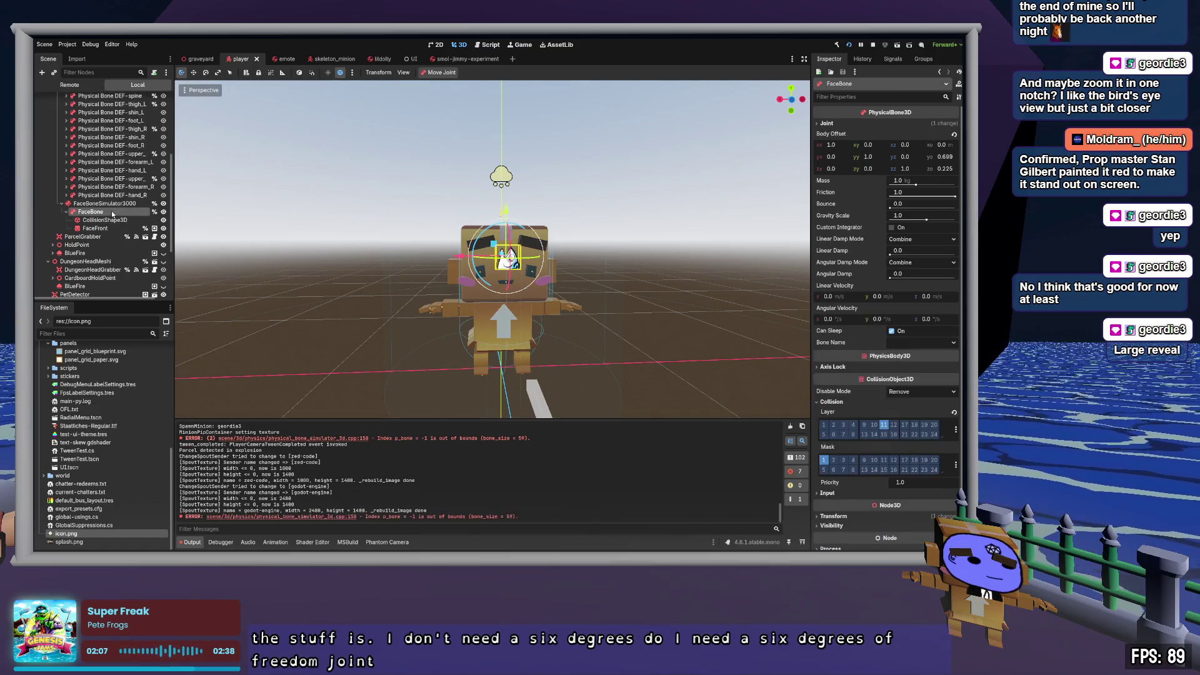
left_click(827, 123)
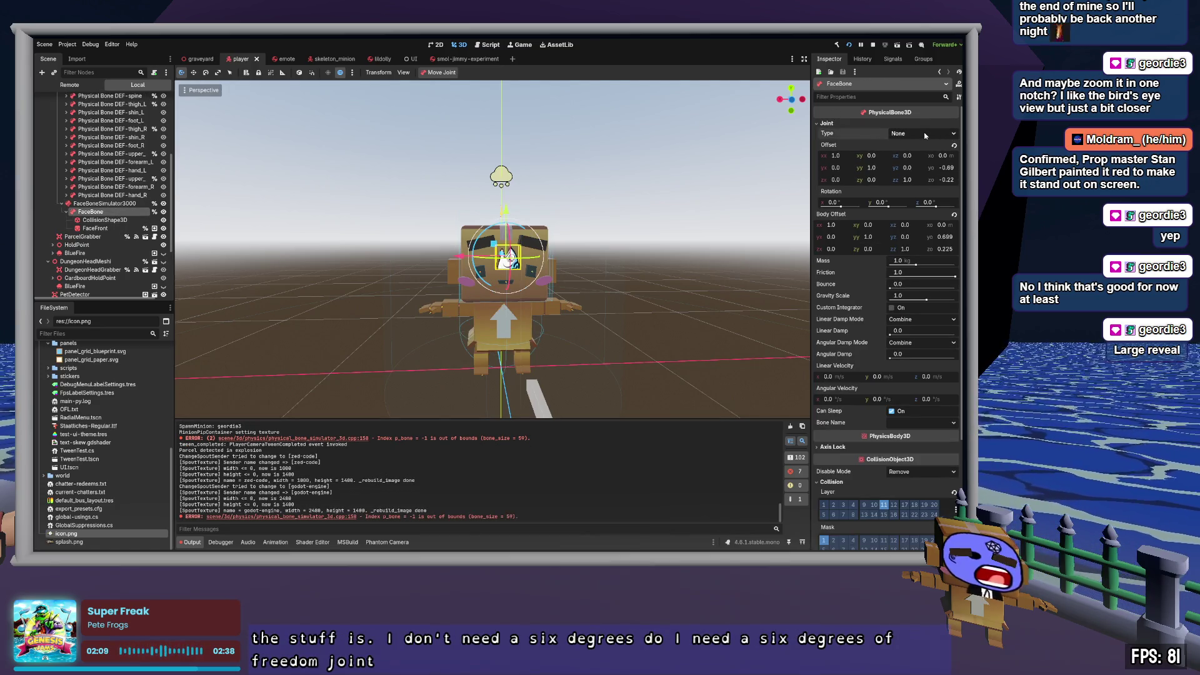
left_click(926, 193)
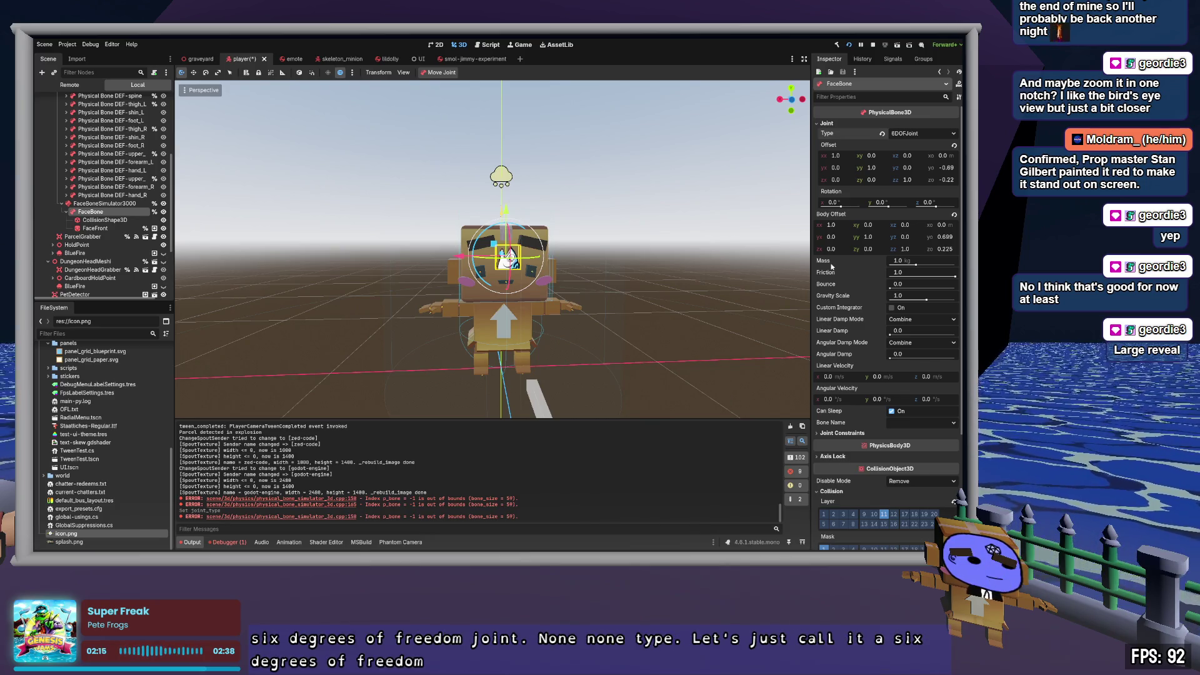
type("0.1")
key("Tab")
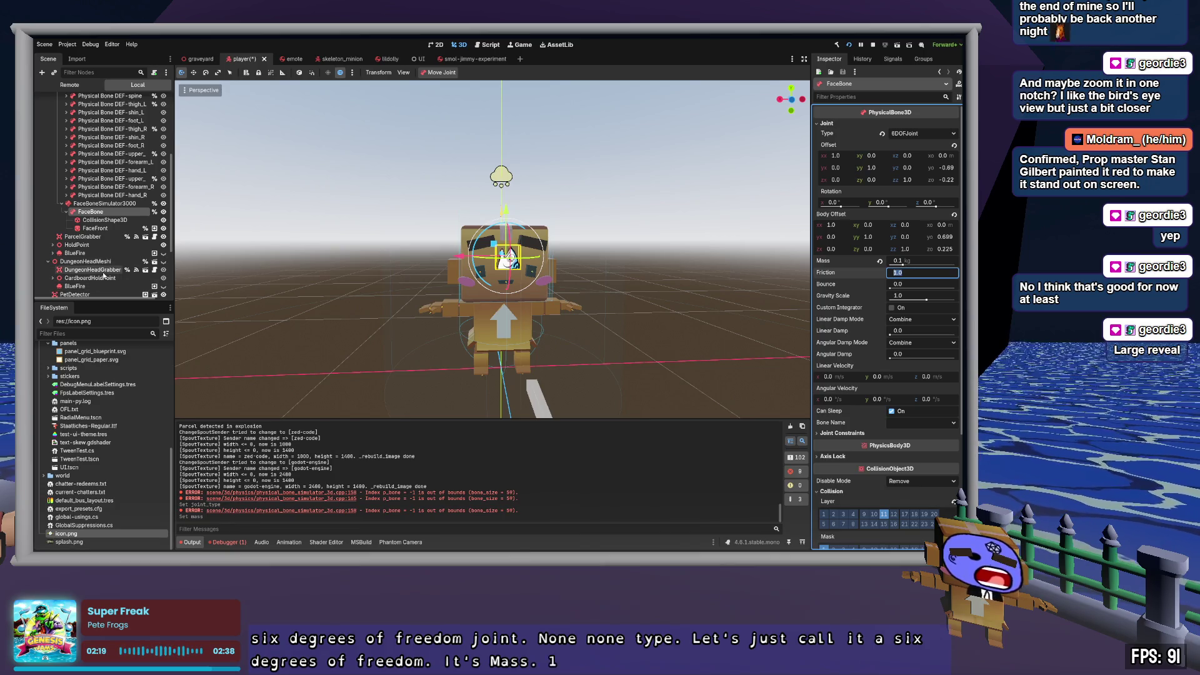
Step: Compare FaceBone's settings against the DEF-spine physical bone
scroll(108, 209, "up", 2)
left_click(126, 146)
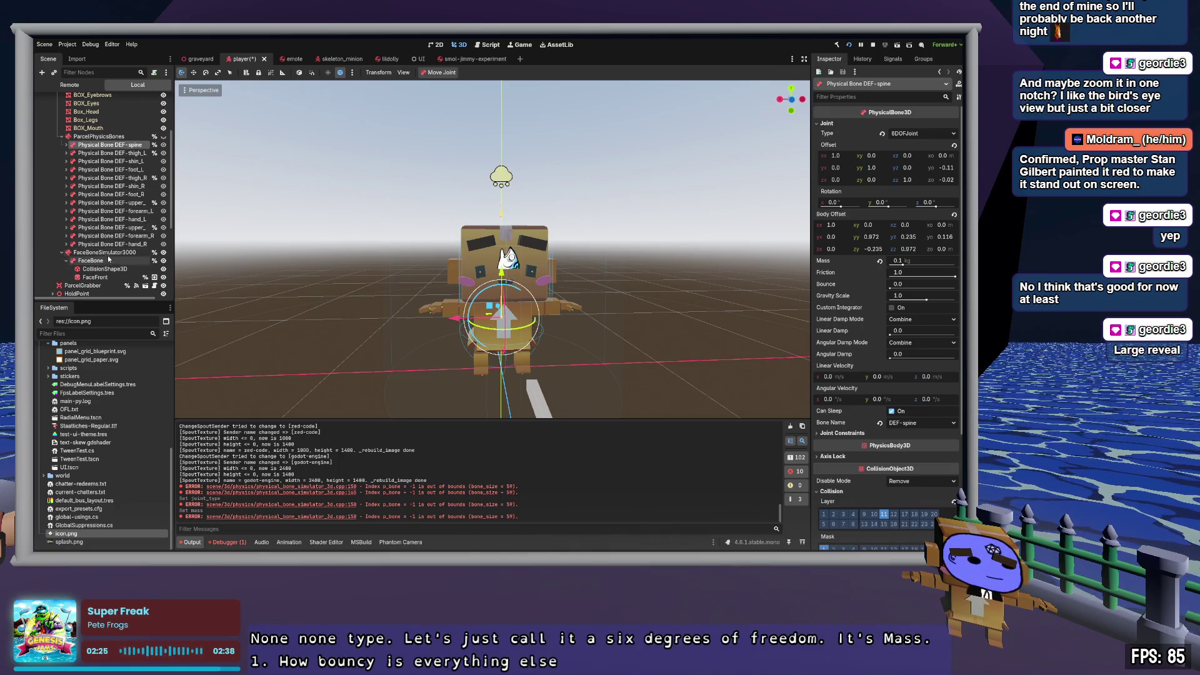
left_click(111, 264)
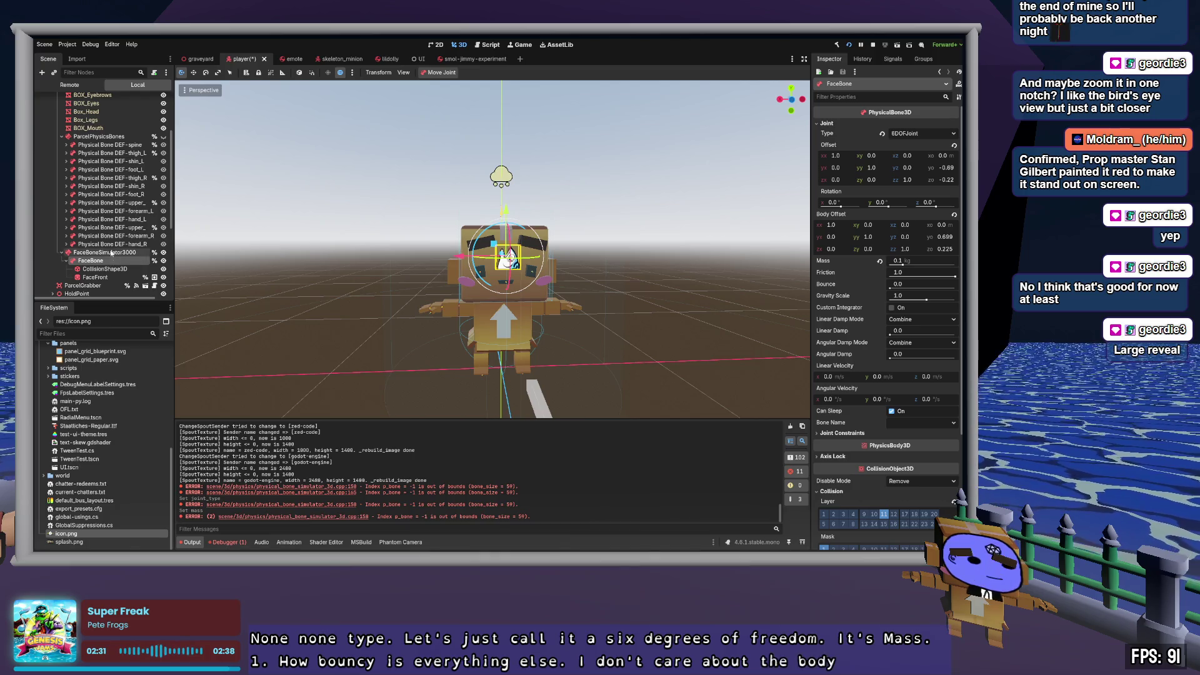
left_click(105, 147)
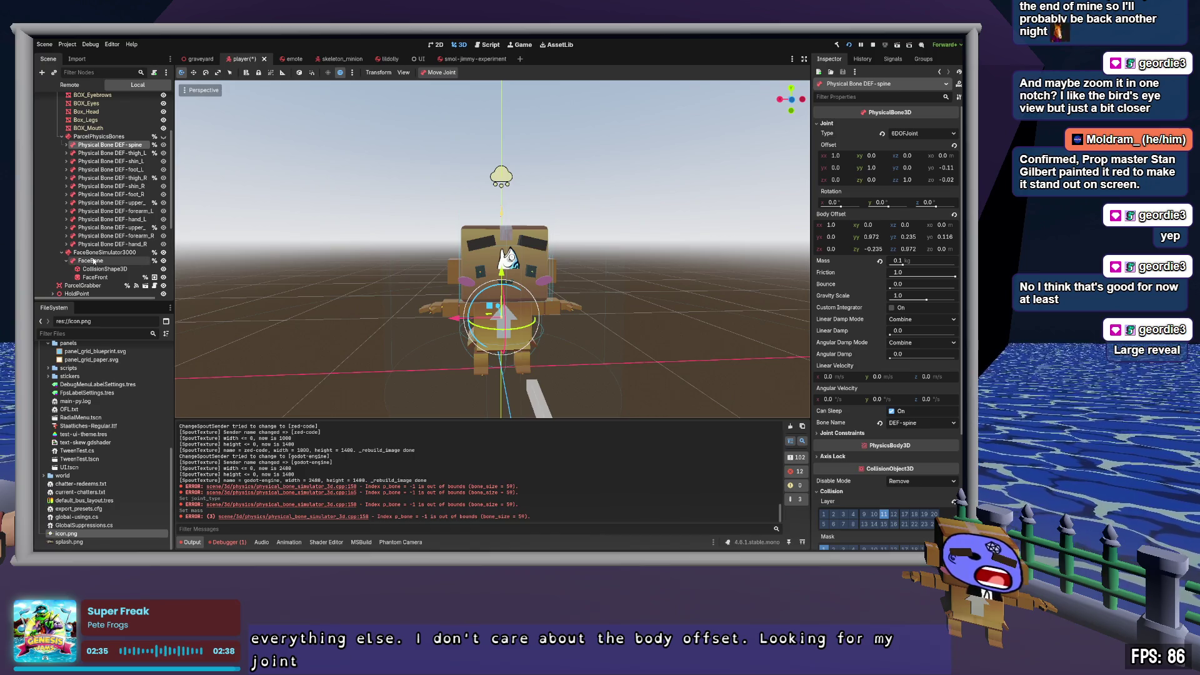
left_click(92, 261)
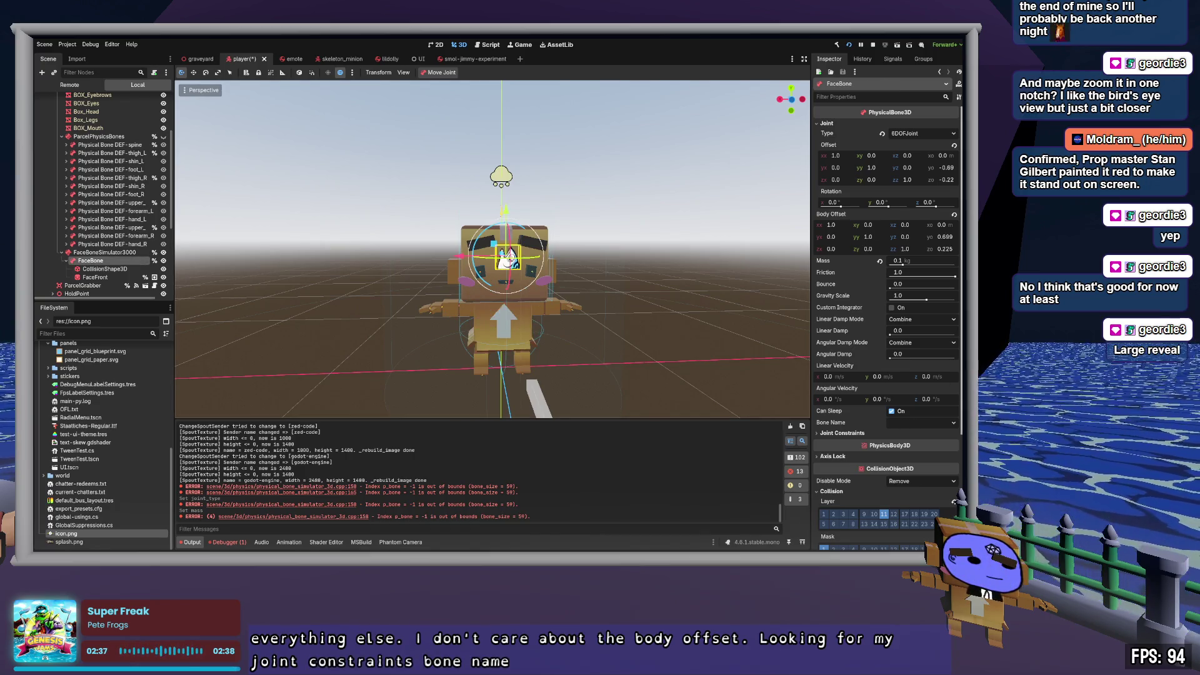
Step: Attach FaceBone to the DEF-hat bone, then undo that Bone Name change
left_click(927, 423)
left_click(918, 306)
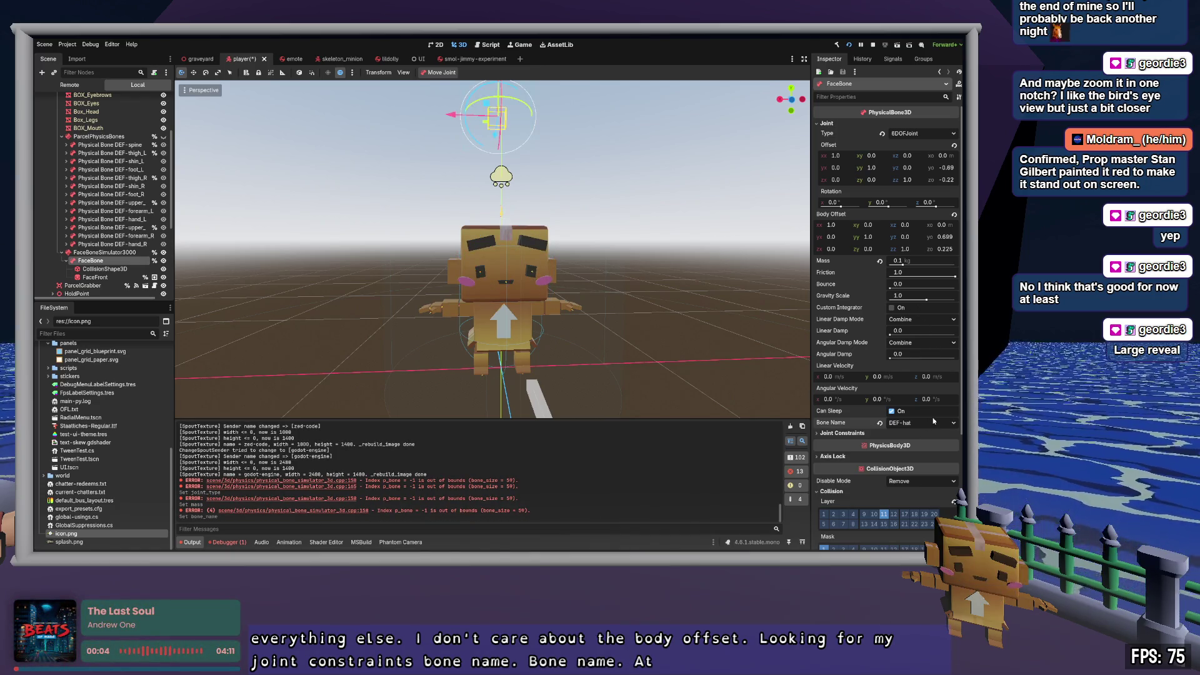
key("ctrl+z")
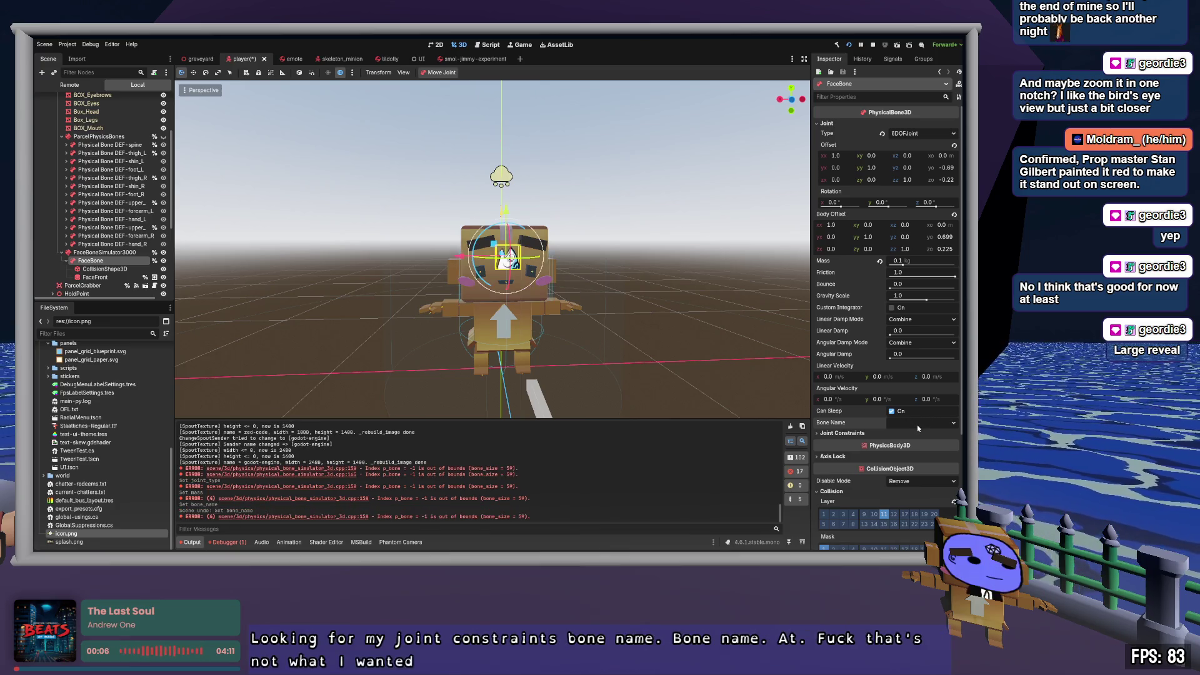
scroll(670, 327, "up", 5)
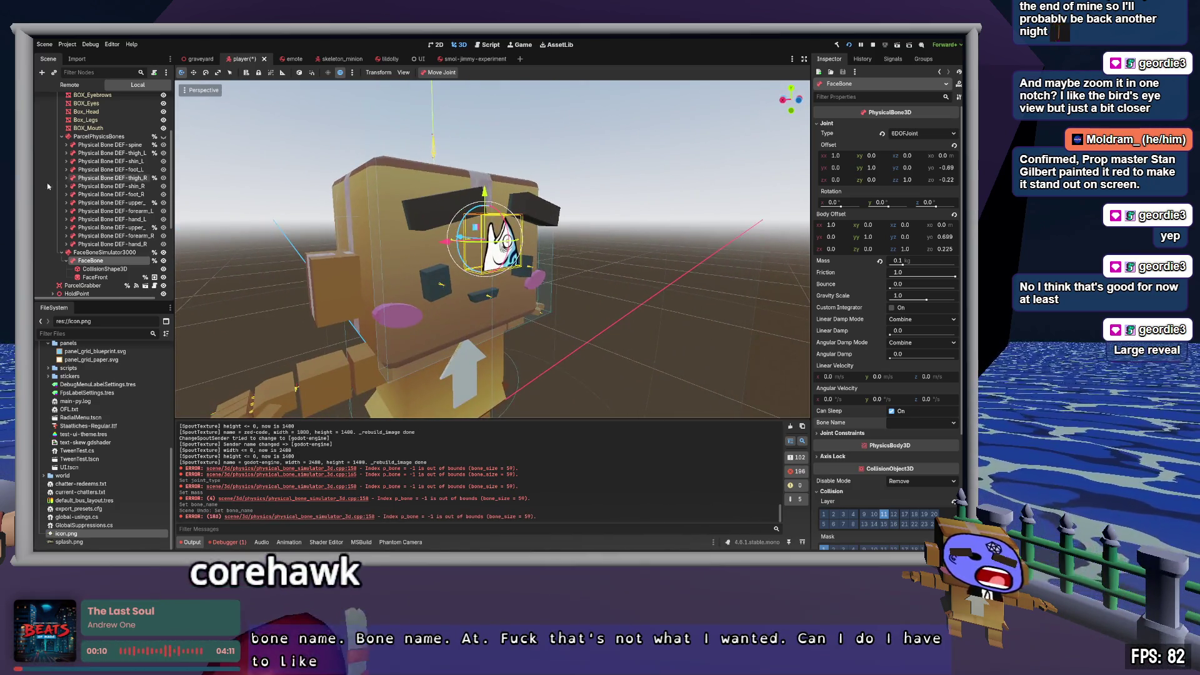
scroll(97, 191, "up", 4)
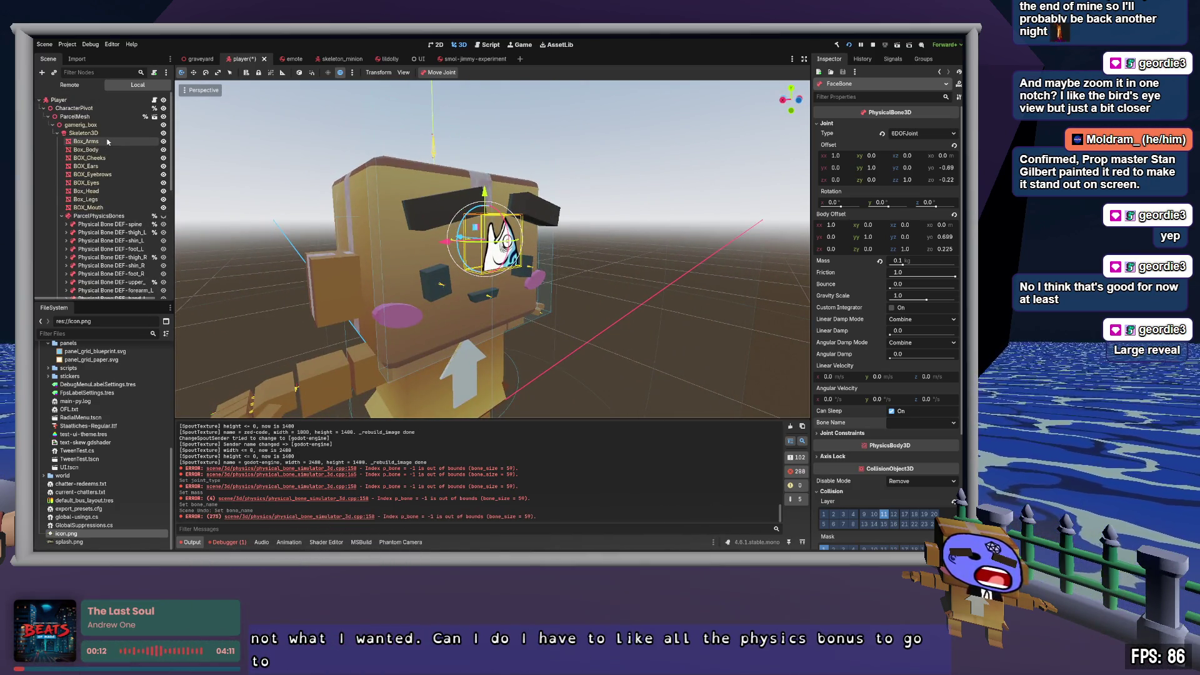
Step: Select Skeleton3D and collapse the DEF-spine, DEF-pelvis.L, DEF-thigh.L and right arm bone branches
left_click(94, 133)
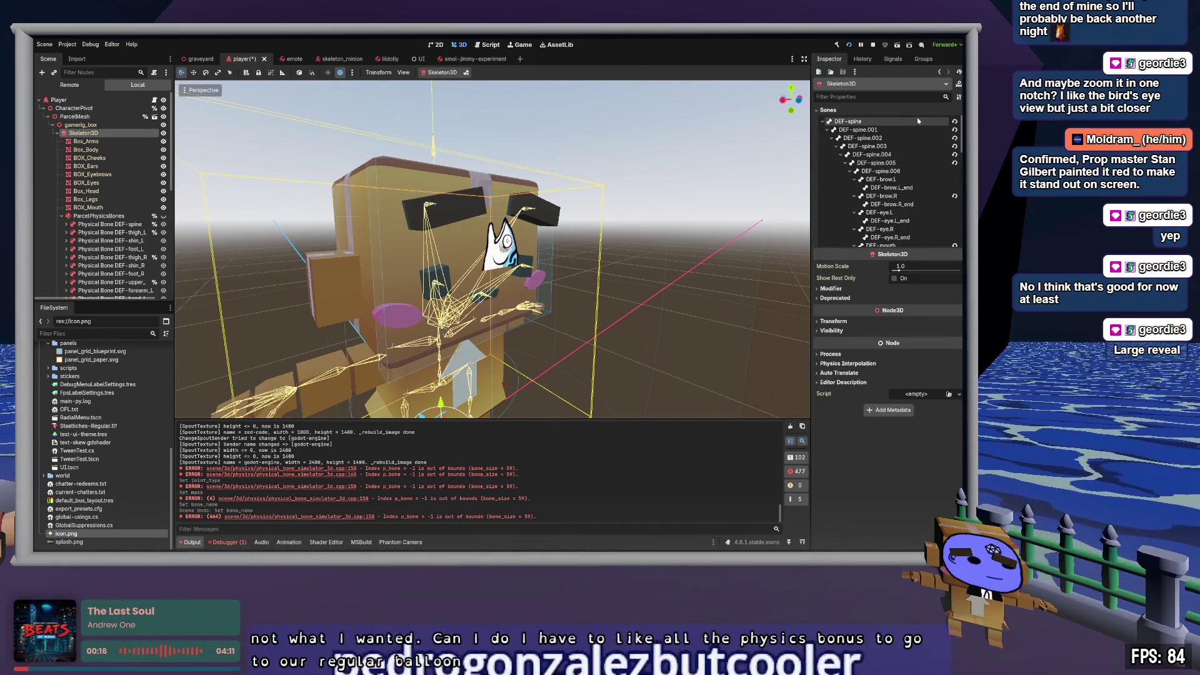
left_click(822, 123)
left_click(823, 131)
left_click(823, 147)
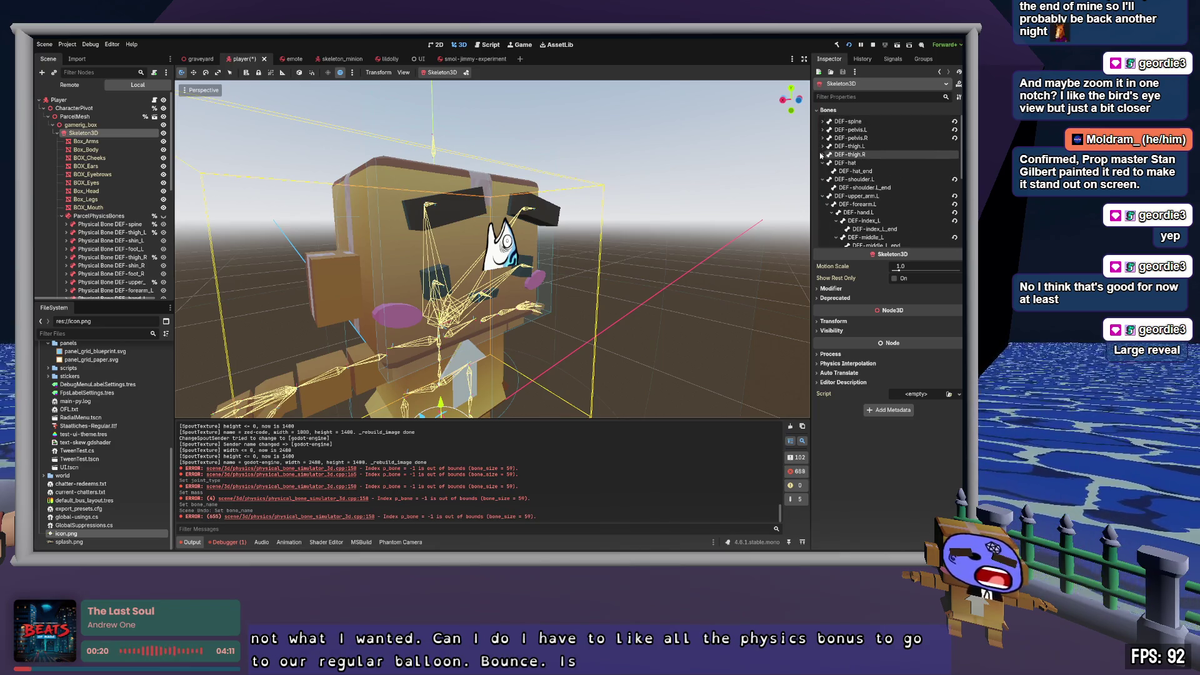
left_click(822, 187)
left_click(822, 197)
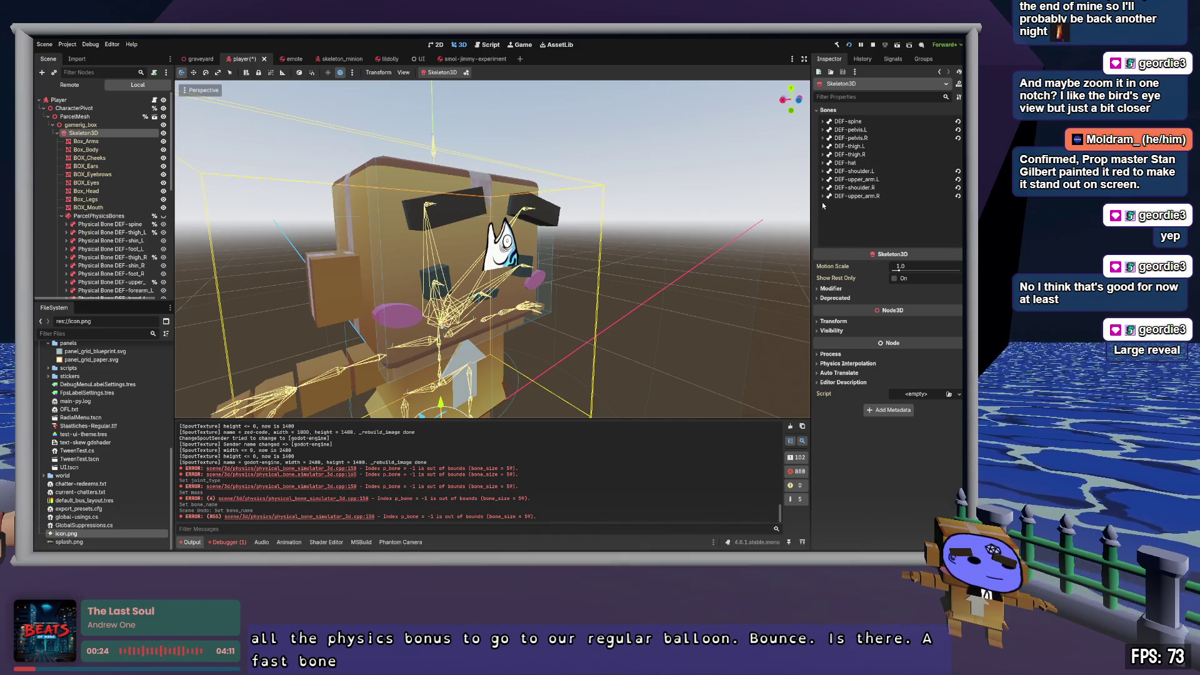
Step: Orbit around the head and expand DEF-spine to list its children down to DEF-mouth
left_click_drag(683, 249, 625, 262)
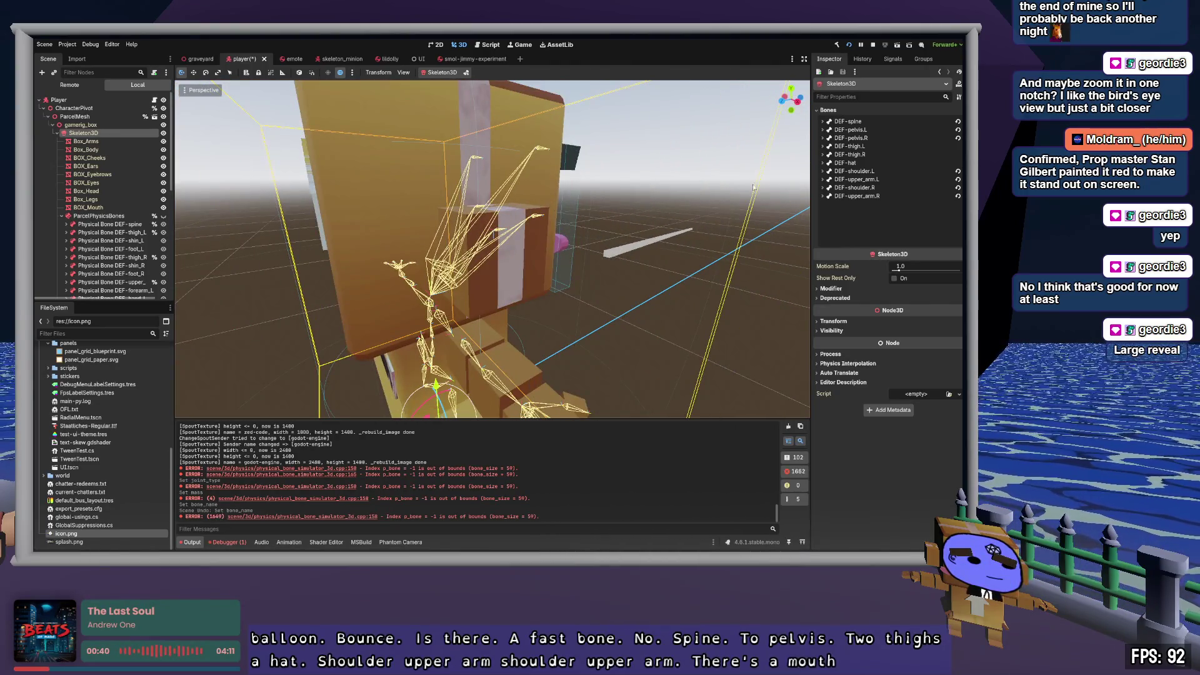
left_click(849, 121)
left_click(823, 121)
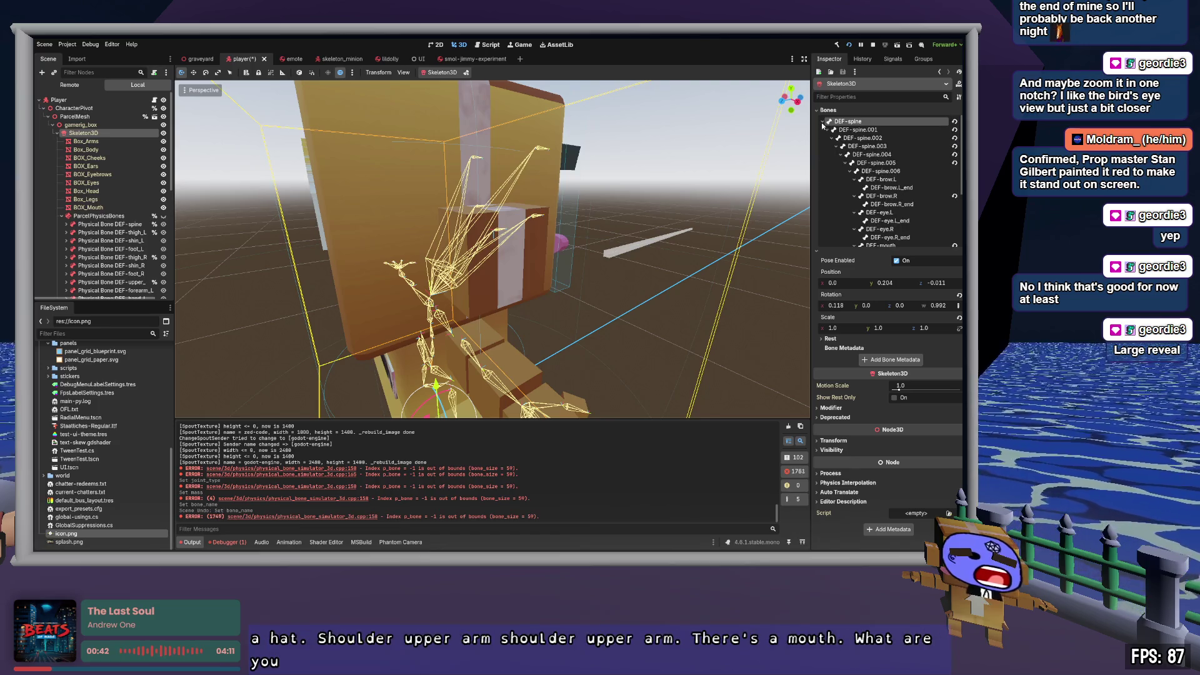
scroll(879, 188, "down", 1)
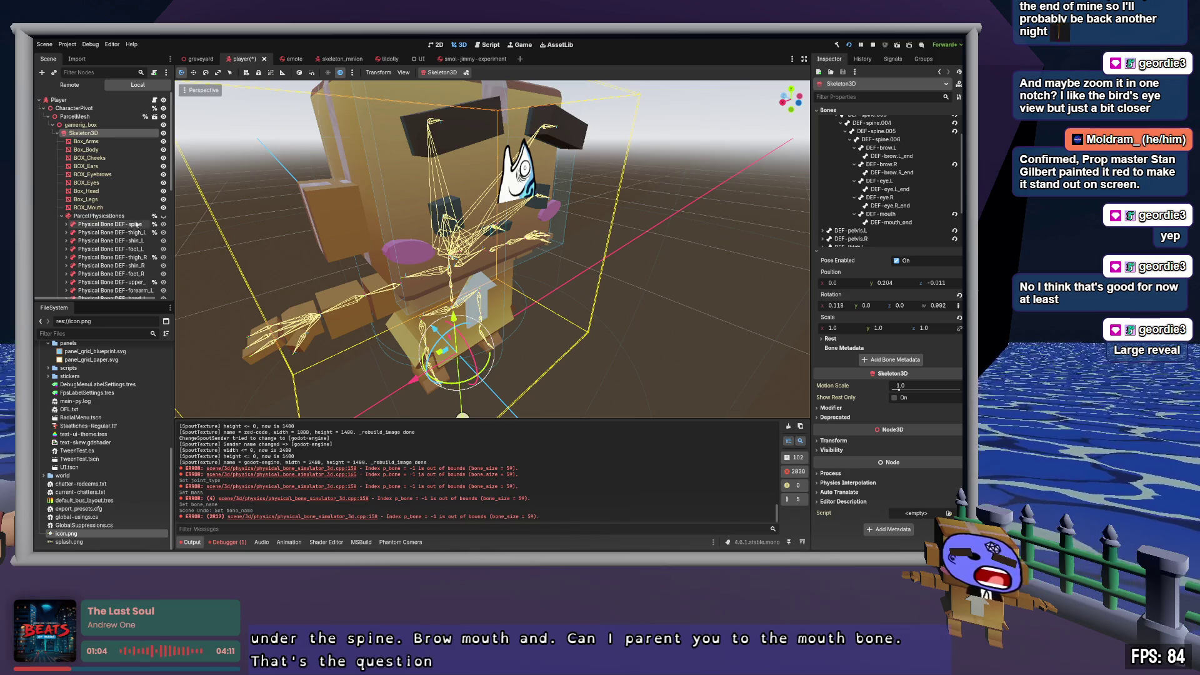
Step: Check the FaceFront sprite, then select the FaceBone physical bone to show its properties
scroll(136, 224, "down", 5)
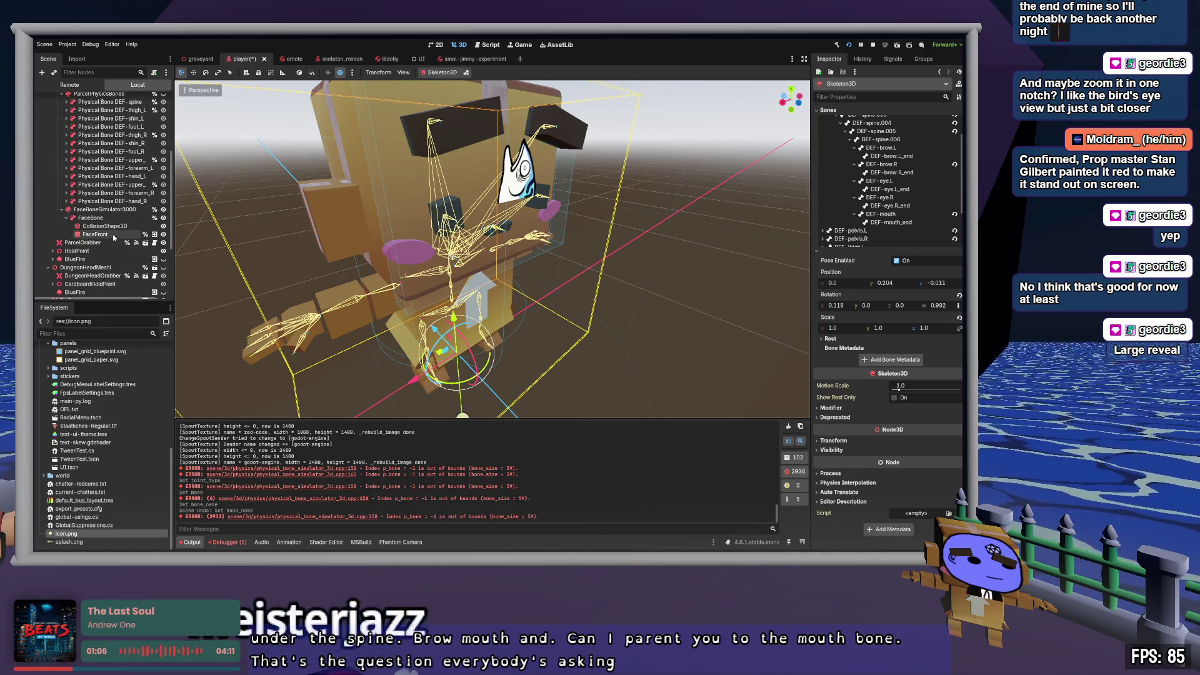
left_click(113, 235)
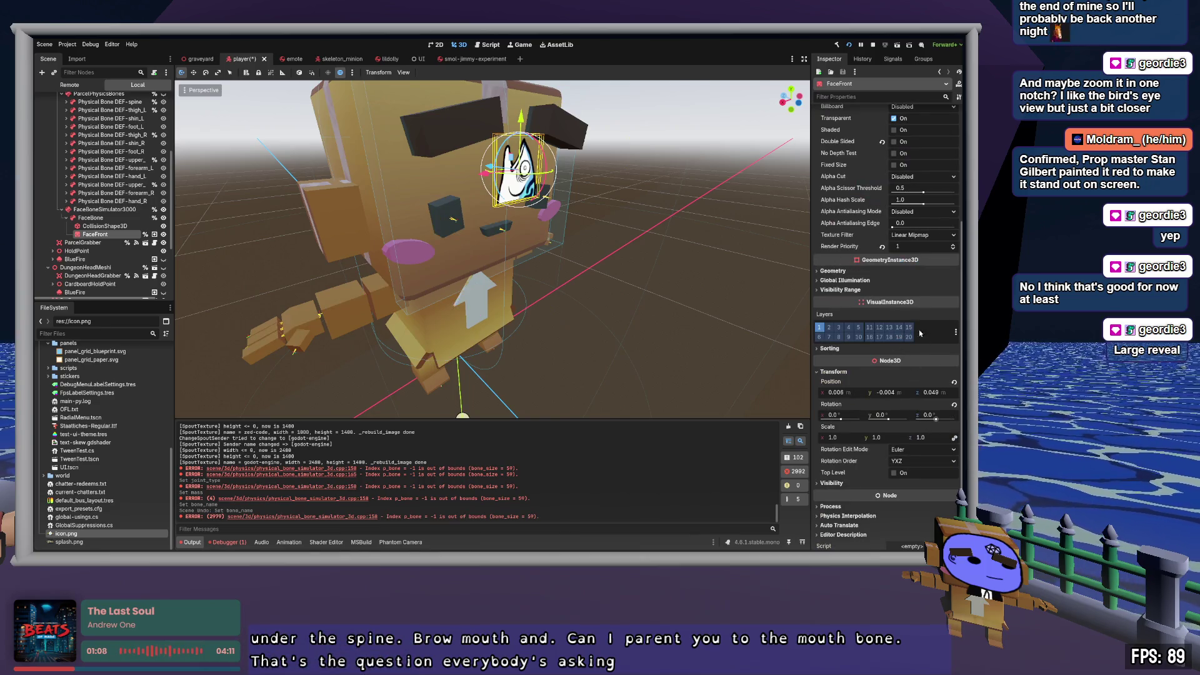
scroll(919, 296, "down", 1)
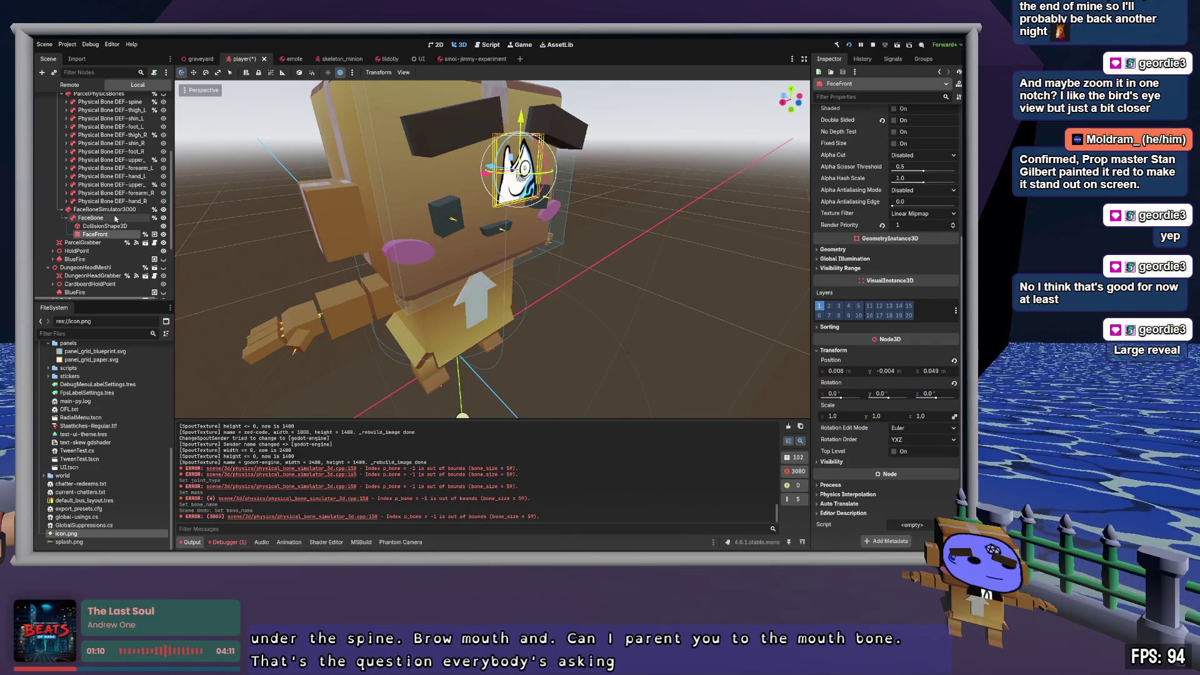
left_click(115, 219)
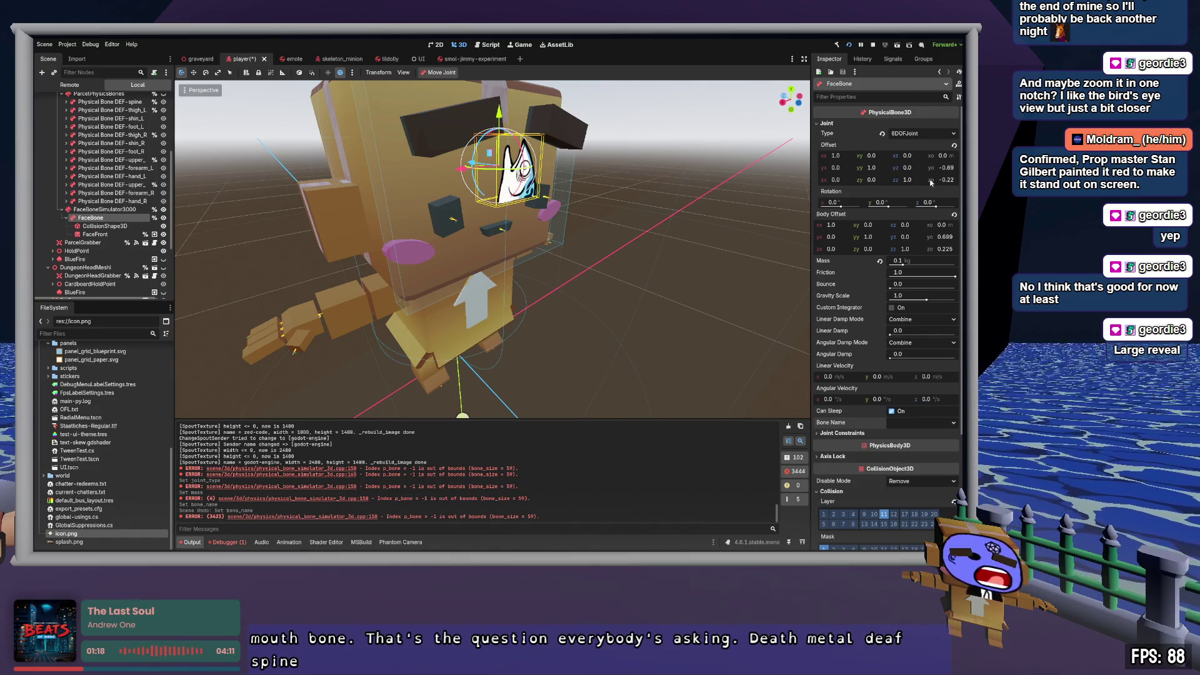
Step: Redo FaceBone's DEF-mouth_end bone assignment, then frame and orbit to the character's face
key("ctrl+shift+z")
scroll(699, 233, "down", 5)
scroll(698, 234, "up", 4)
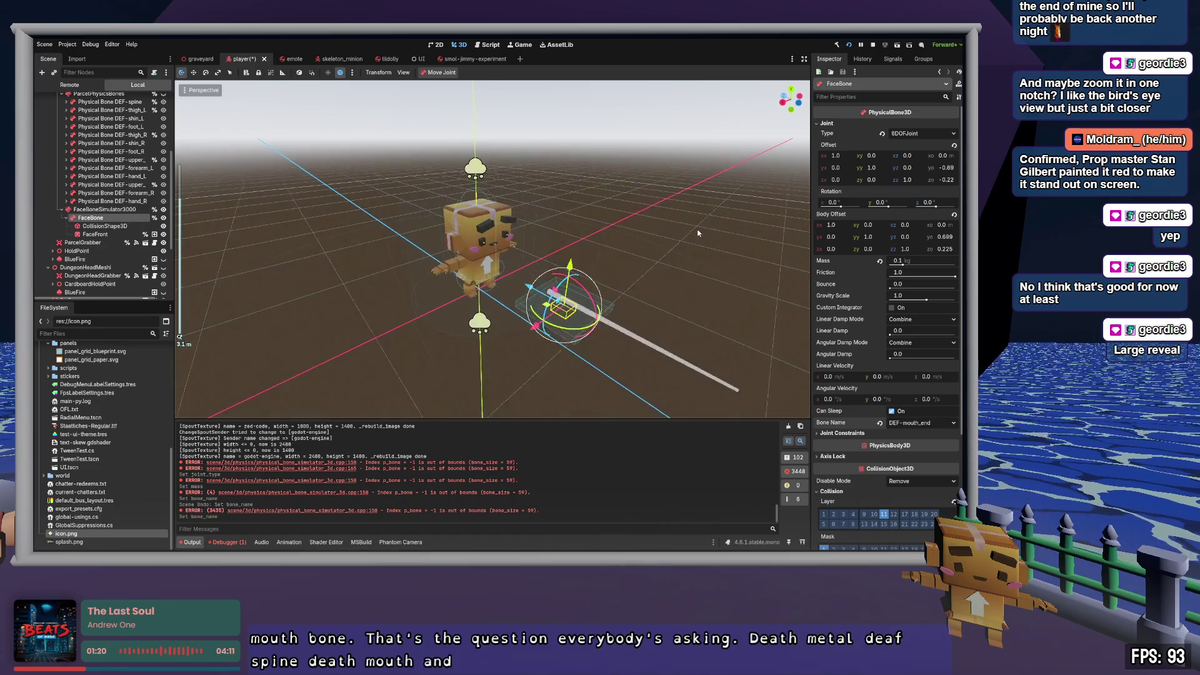
key("f")
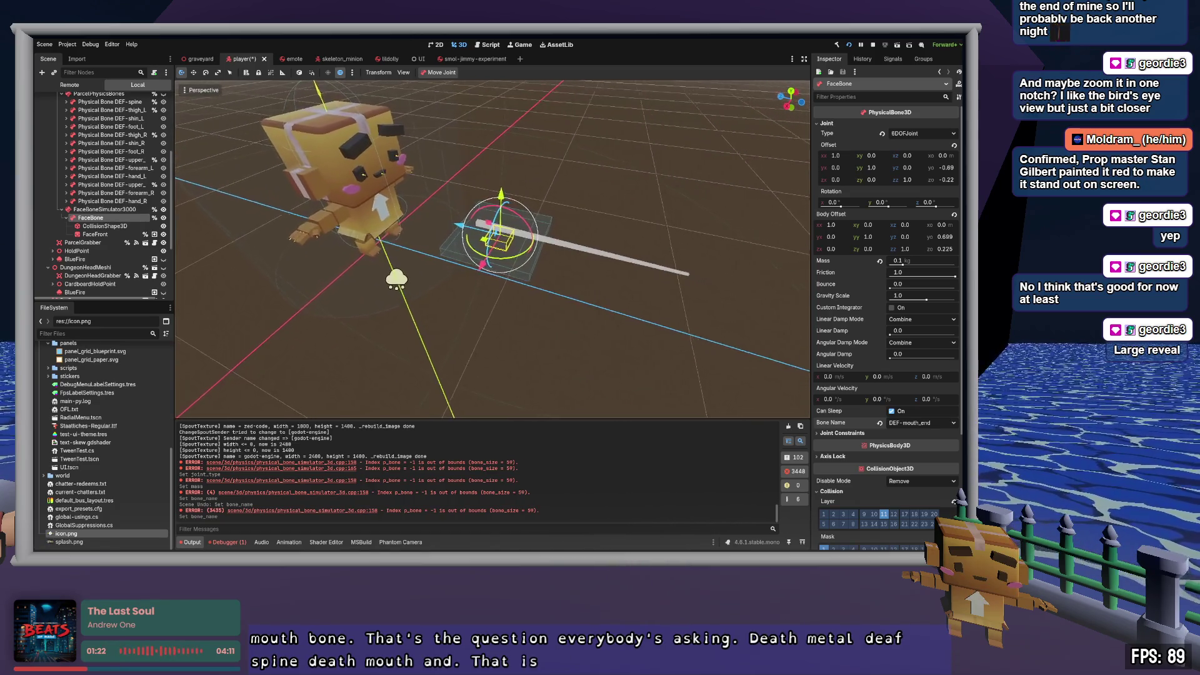
mouse_move(492, 250)
left_mouse_down()
mouse_move(375, 237)
mouse_move(693, 263)
left_mouse_up()
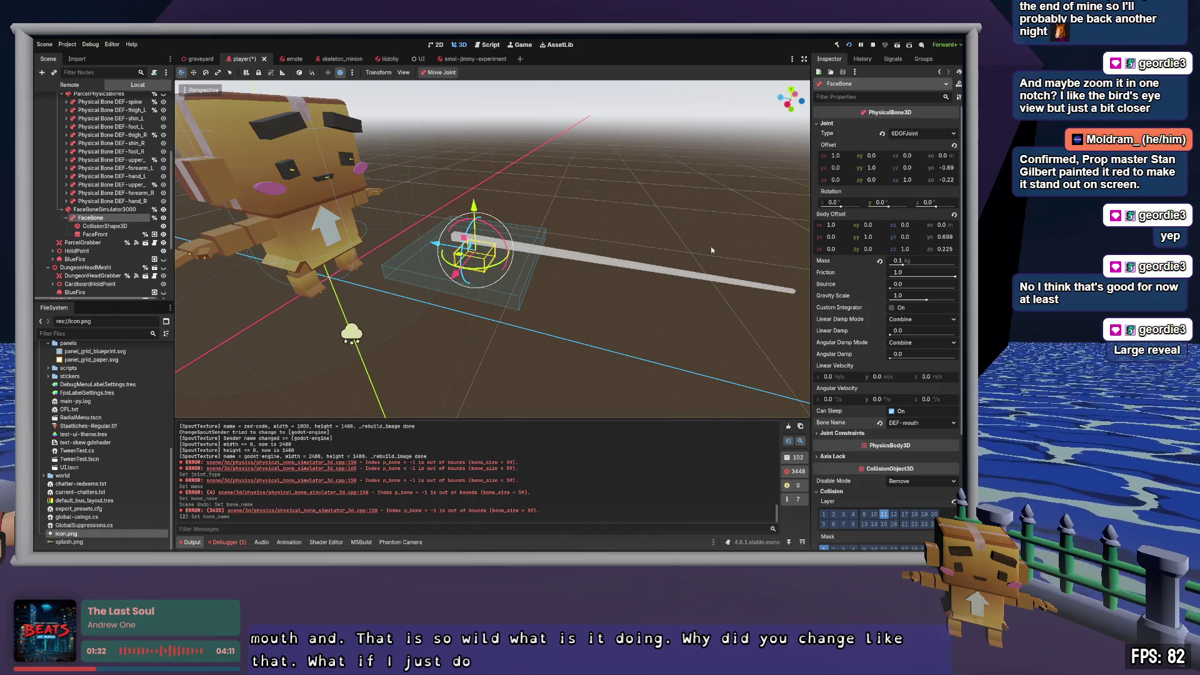
Step: Undo the bone name change, reselect FaceBone under FaceBoneSimulator3000, and save the scene
key("ctrl+z")
left_click(673, 272)
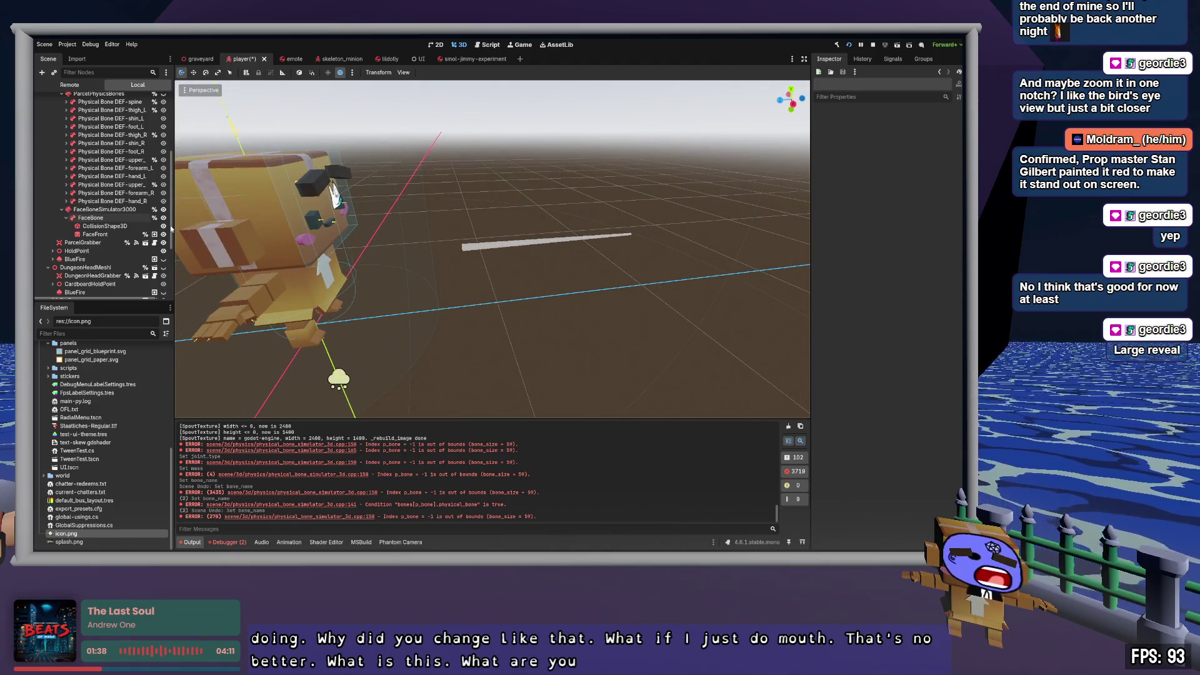
left_click(105, 209)
left_click(94, 218)
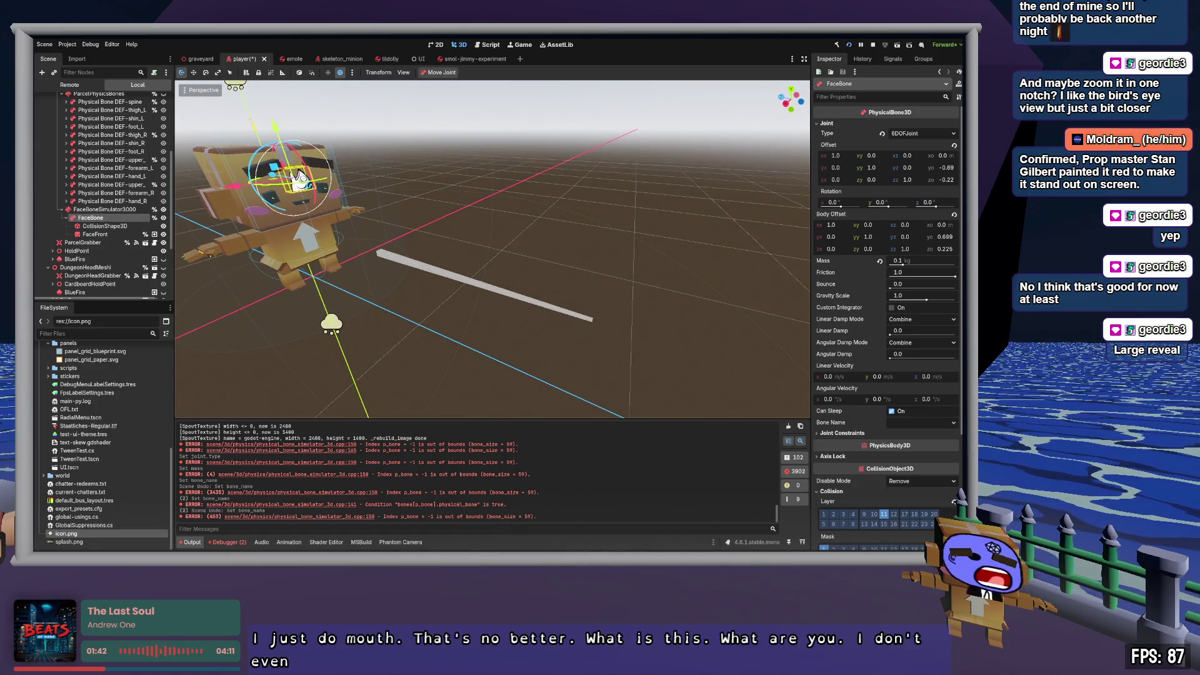
key("ctrl+s")
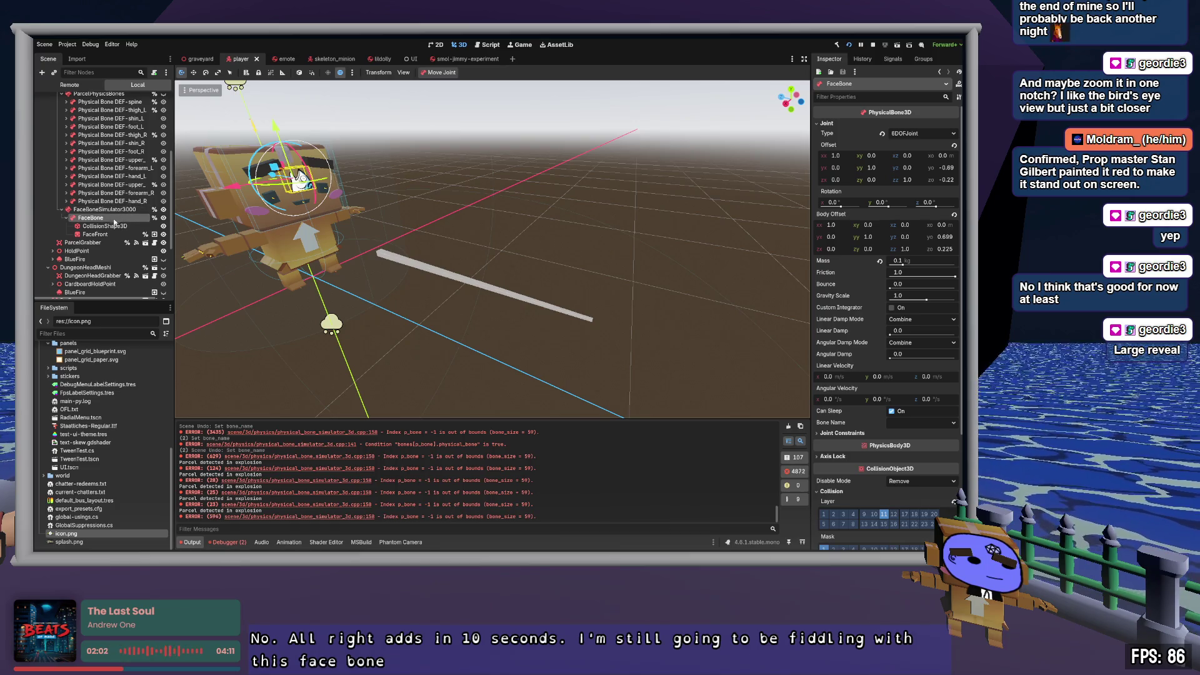
Step: Inspect the Box_Arms mesh and the Physical Bone DEF-spine and its children
scroll(117, 225, "up", 5)
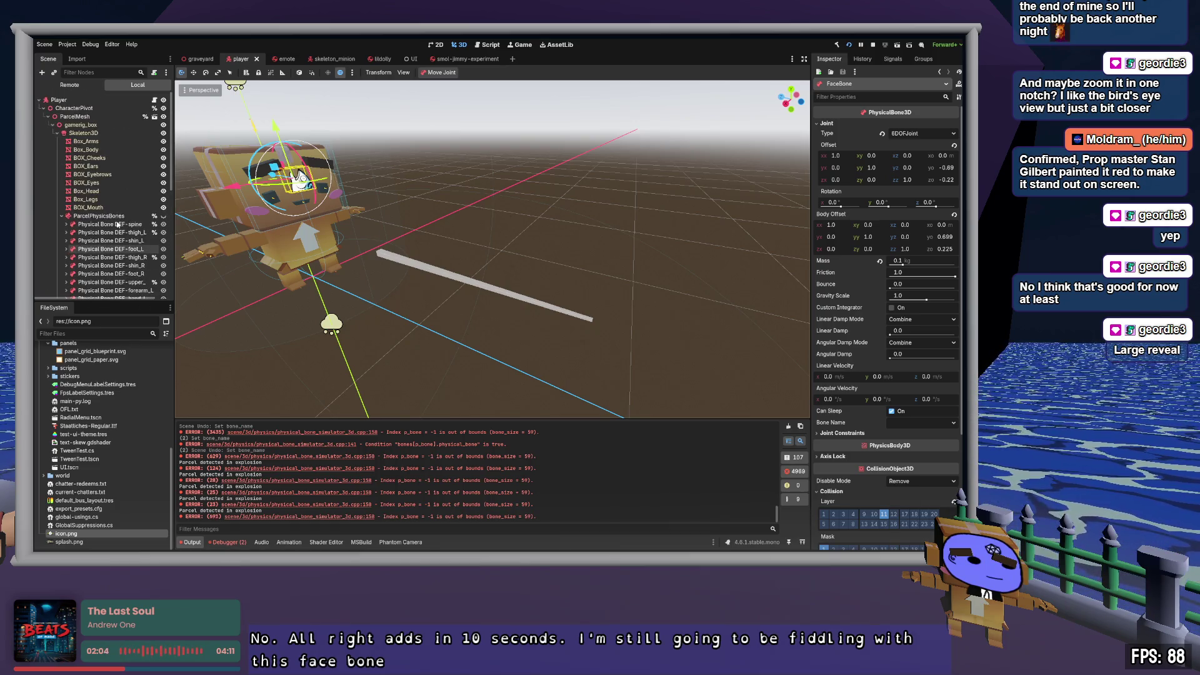
left_click(88, 141)
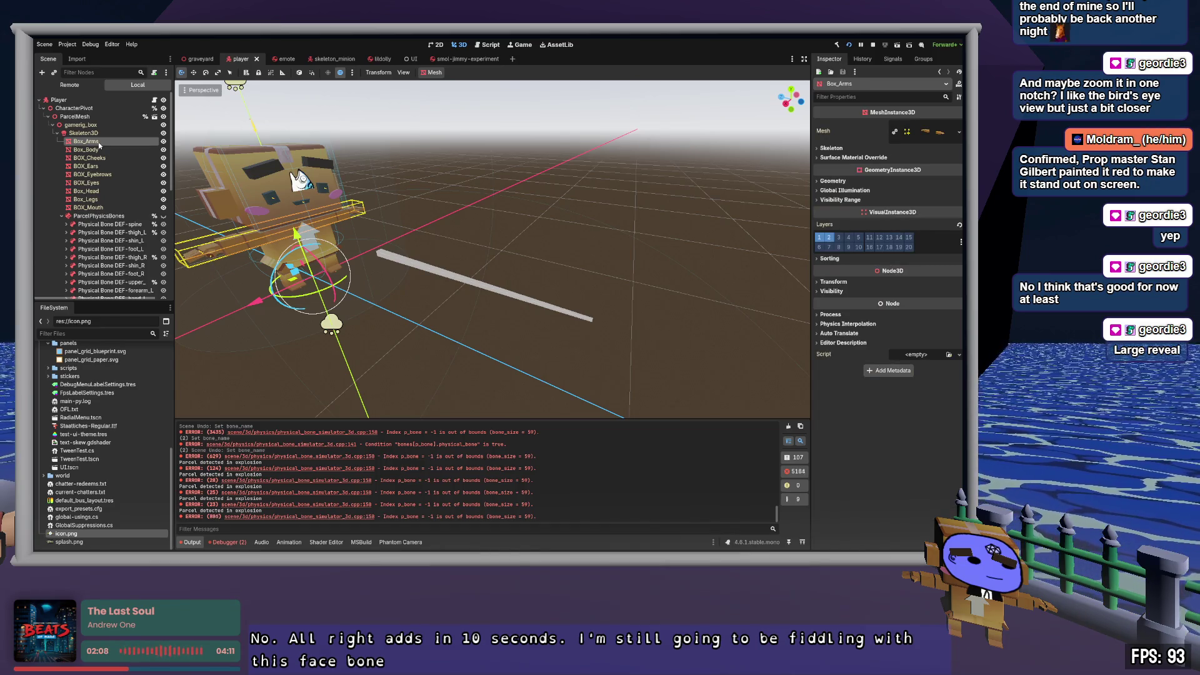
left_click(66, 224)
left_click(119, 225)
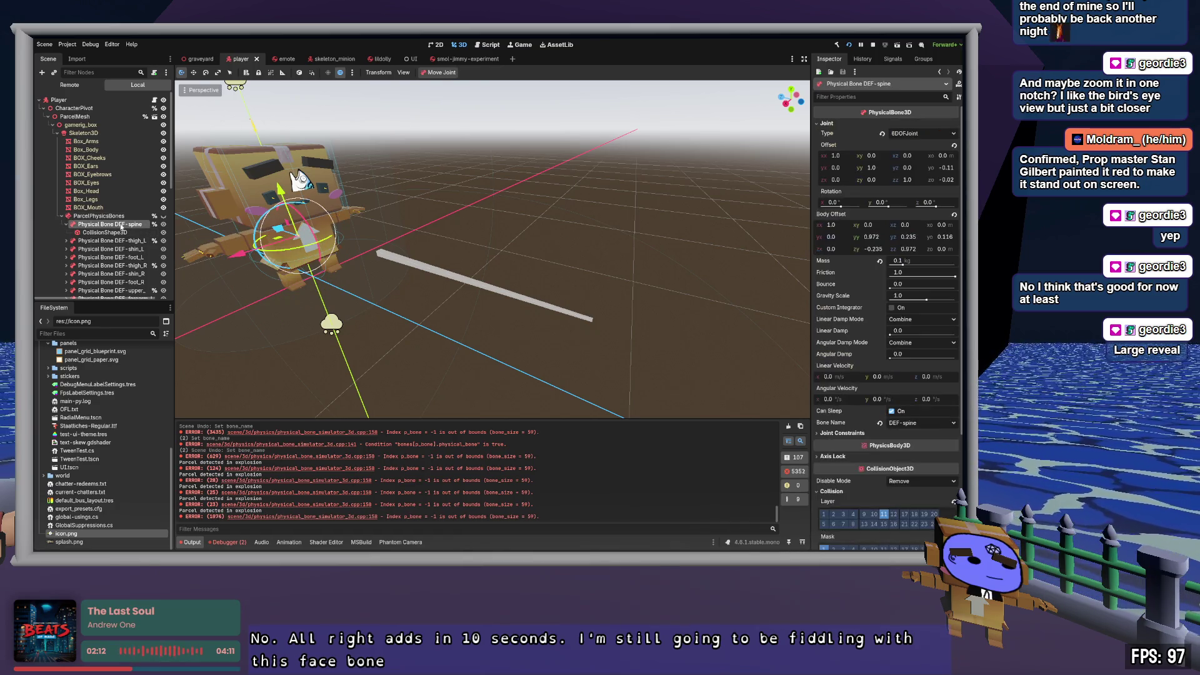
left_click(67, 224)
Step: Check Physical Bone DEF-forearm_R, then view Skeleton3D's bone list in the Inspector
scroll(66, 225, "down", 4)
left_click(98, 242)
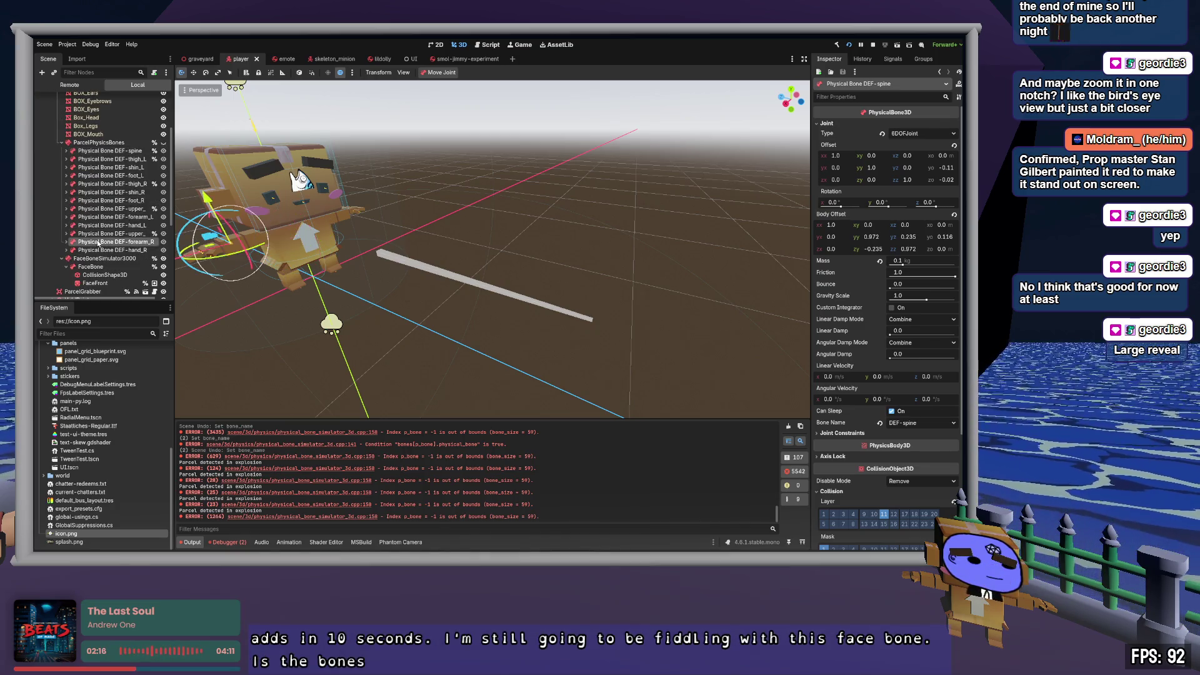
scroll(98, 244, "up", 4)
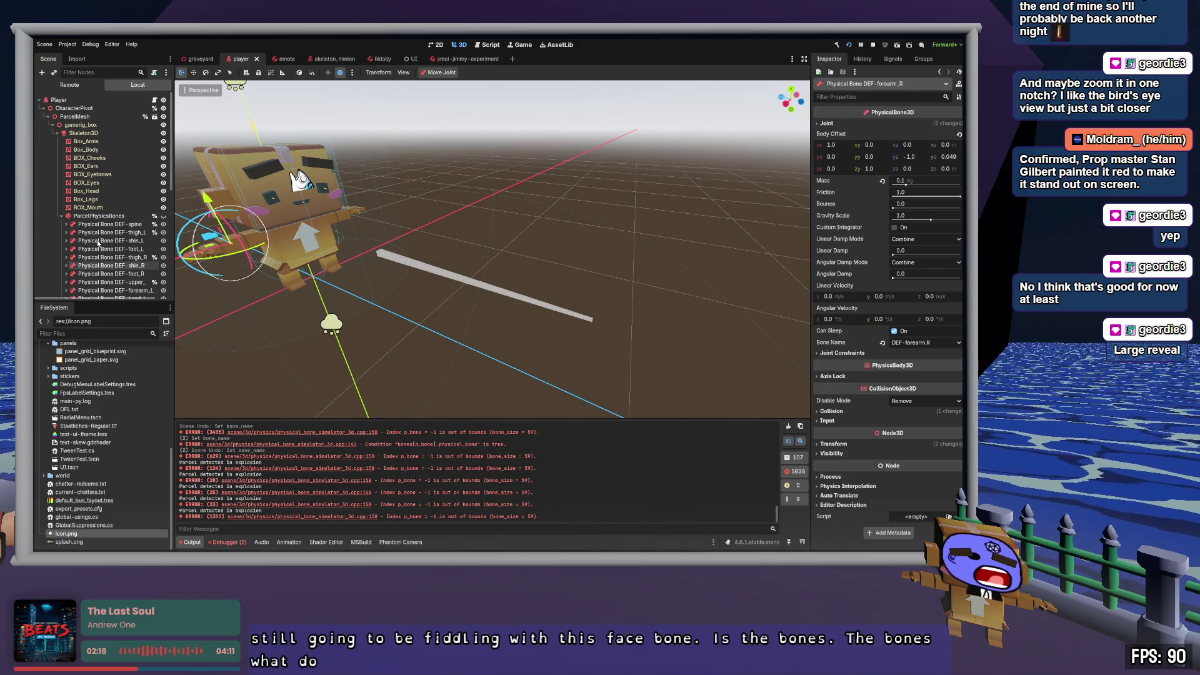
left_click(89, 133)
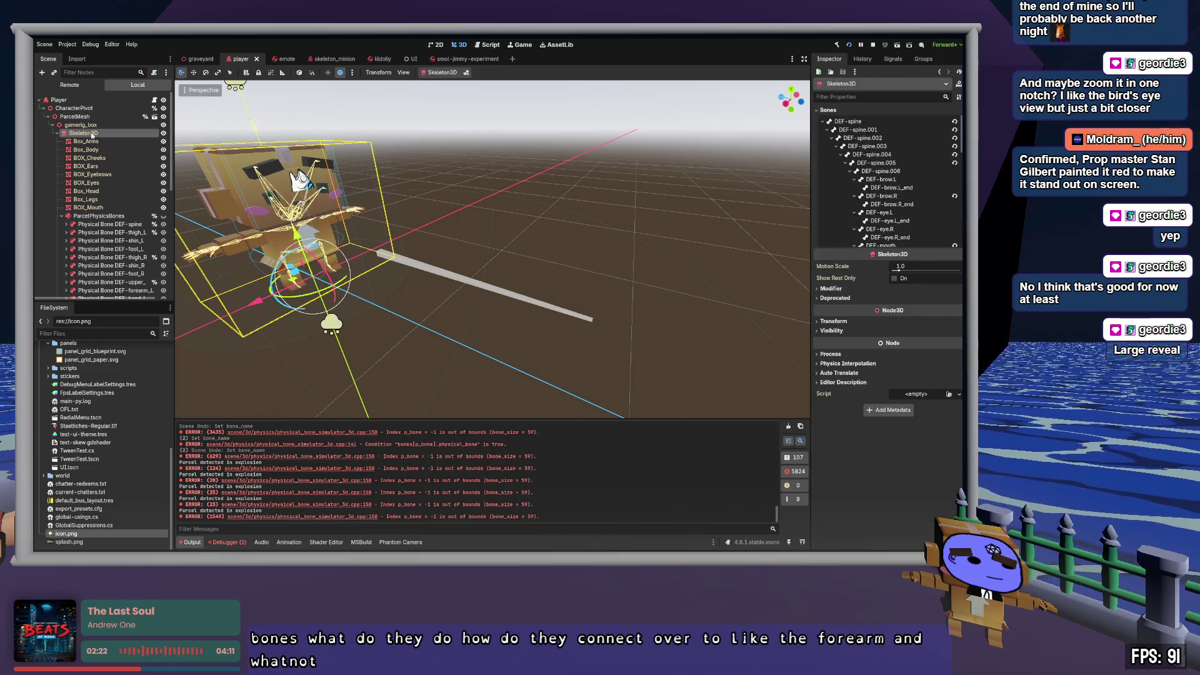
Step: Frame the view on BOX_Mouth, Box_Legs, Box_Head and BOX_Eyes to see where each sits
left_click(105, 207)
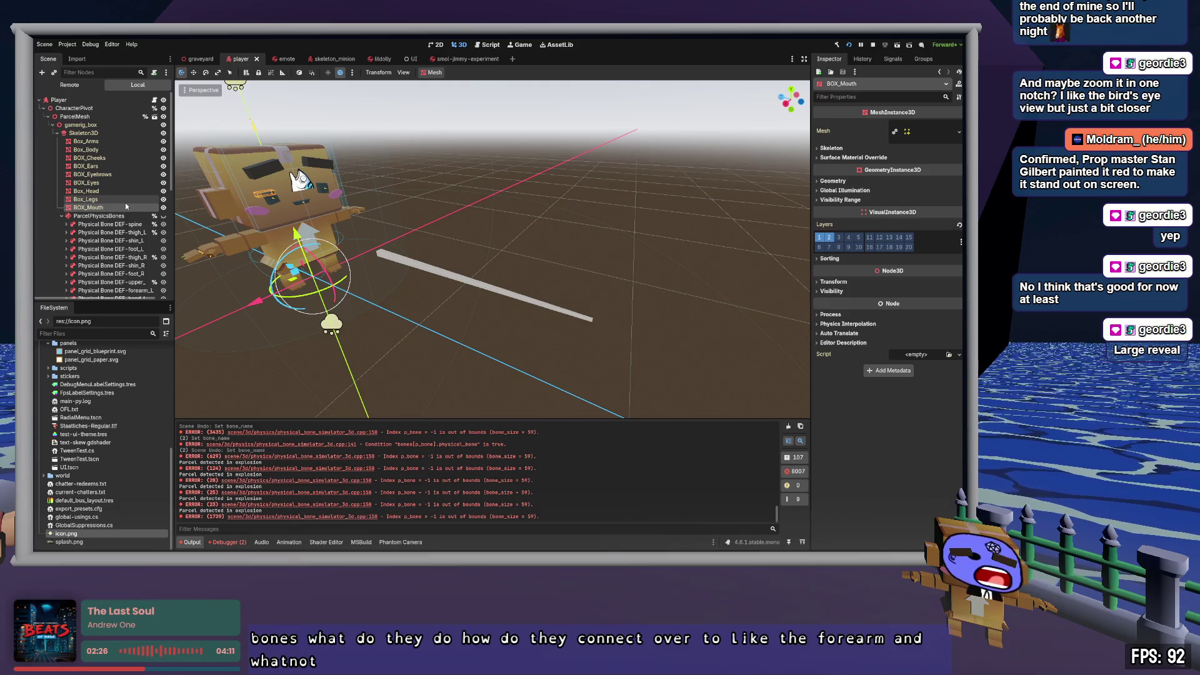
key("f")
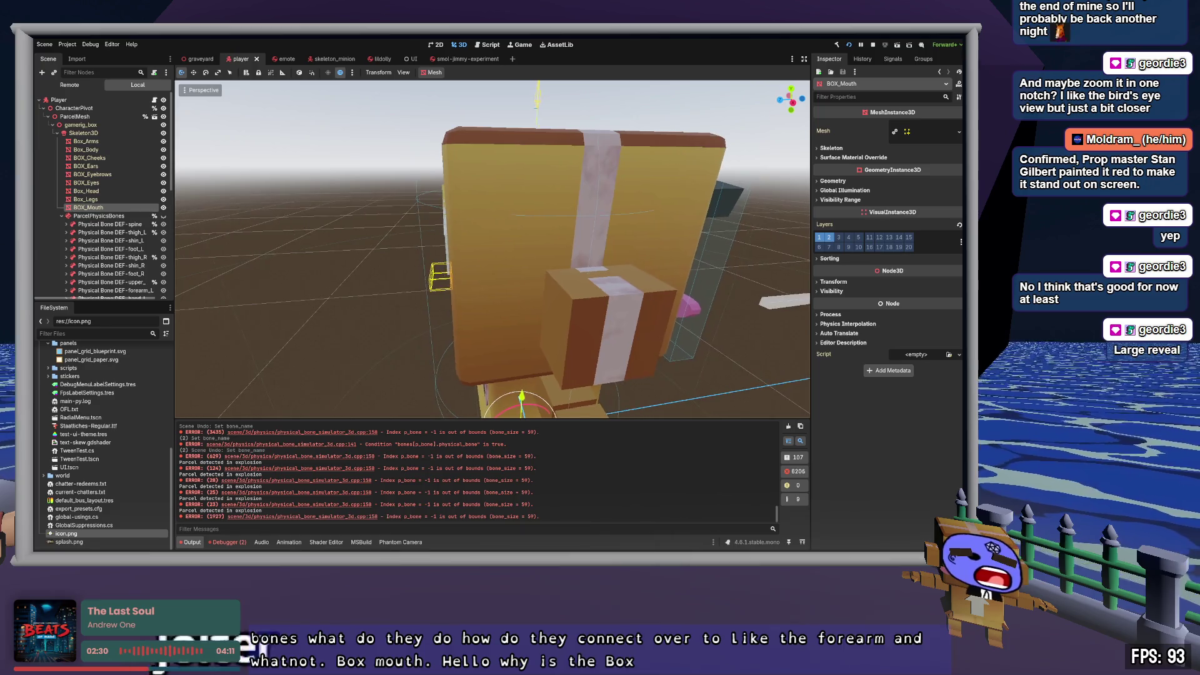
left_click(90, 199)
left_click_drag(494, 250, 438, 282)
key("f")
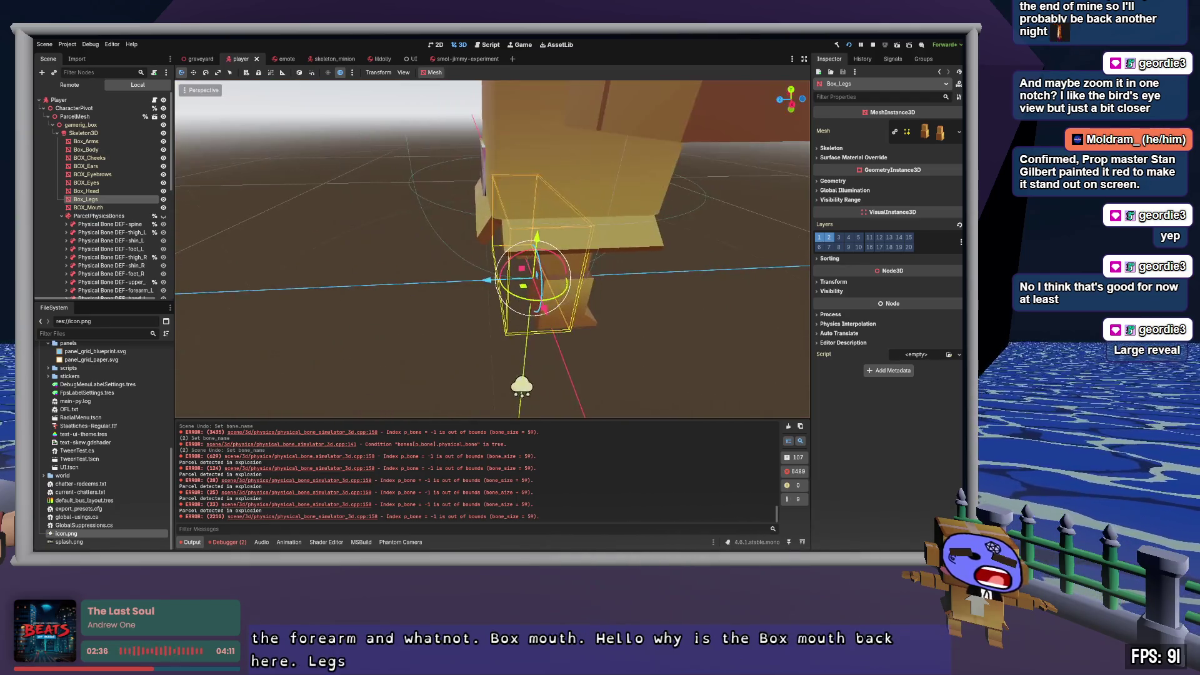
left_click(99, 191)
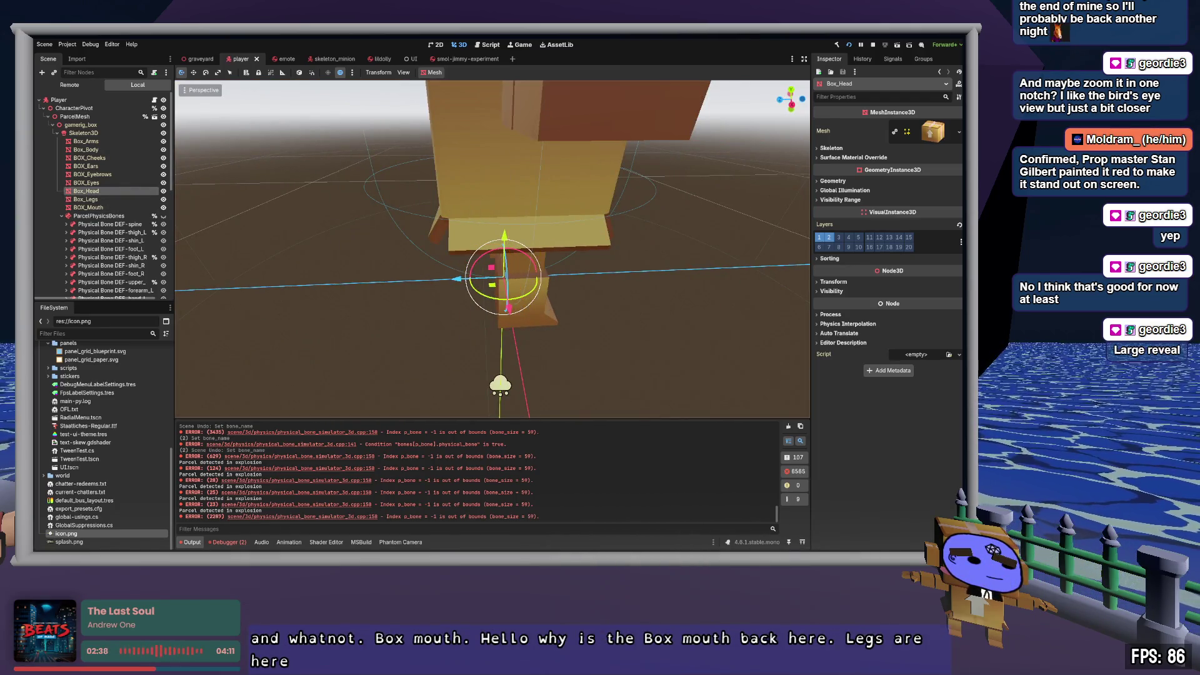
key("f")
left_click_drag(182, 188, 221, 185)
left_click(98, 184)
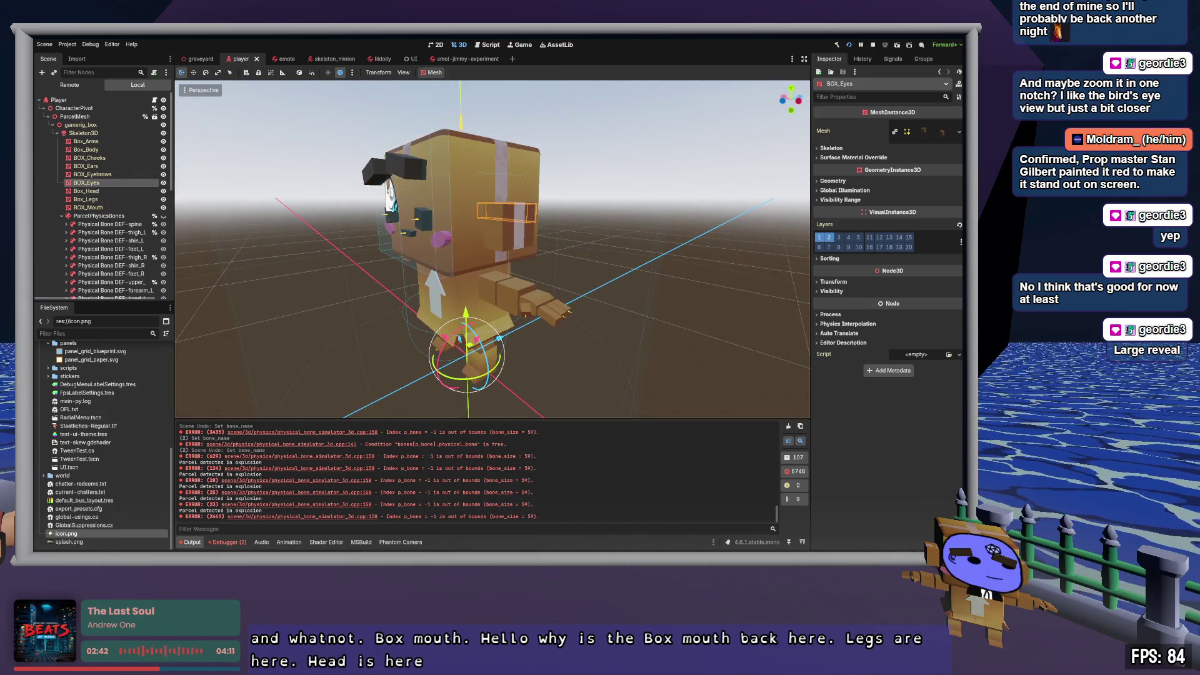
key("f")
left_click_drag(221, 186, 284, 183)
Step: Select gamerig_box and then Skeleton3D to show its bones
scroll(492, 249, "down", 2)
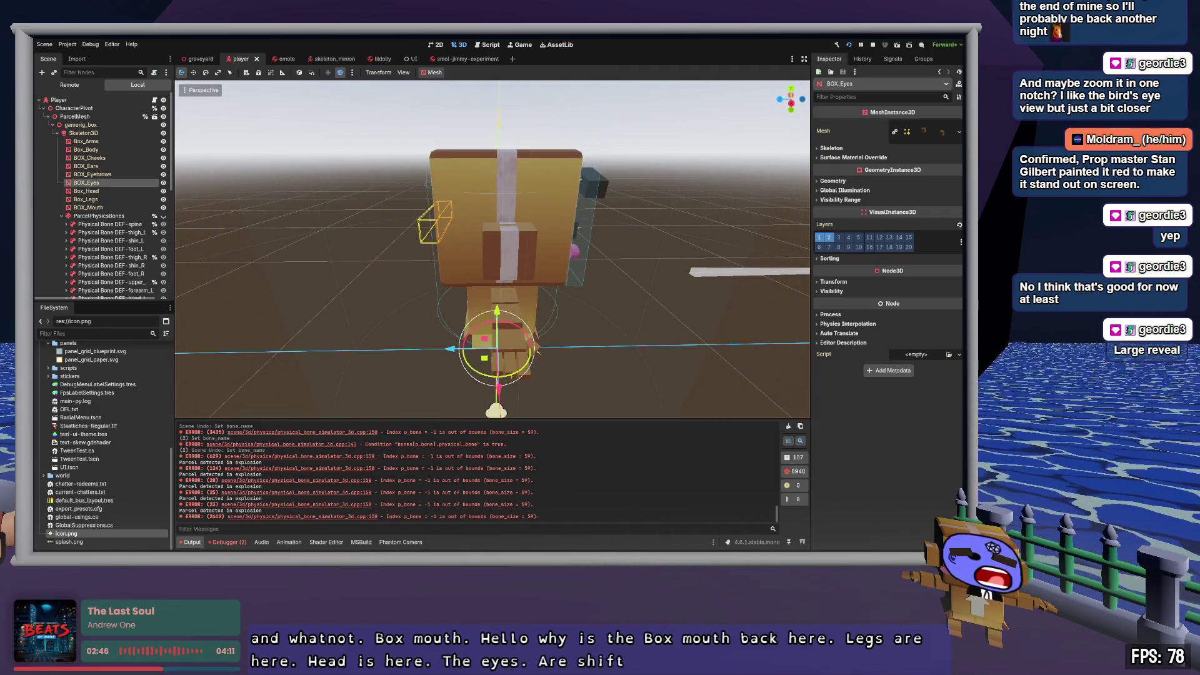
left_click(103, 125)
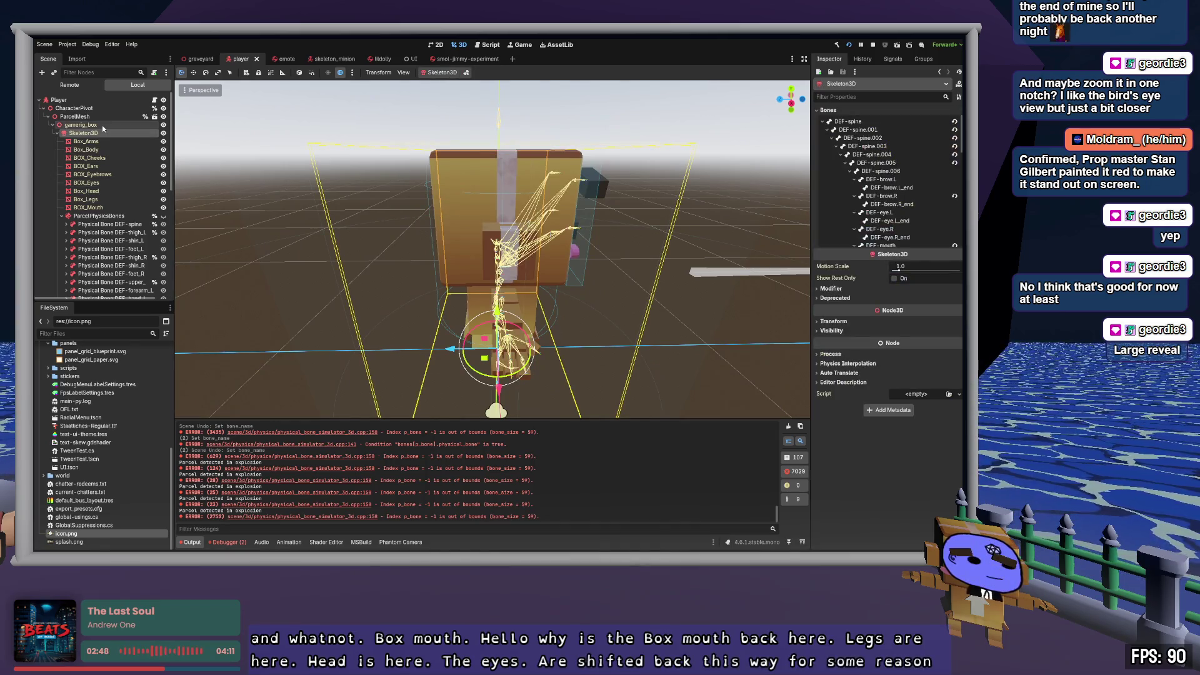
left_click(103, 134)
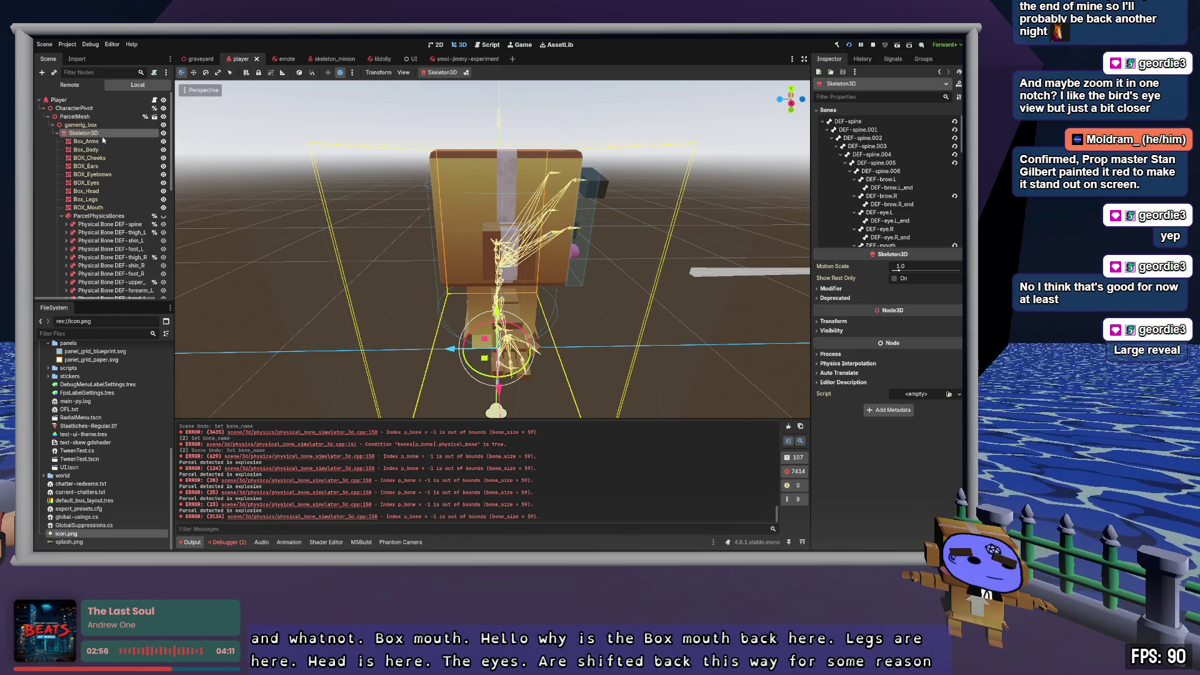
Step: Select FaceFront and move it out of FaceBone to sit just below BOX_Mouth
scroll(104, 142, "down", 3)
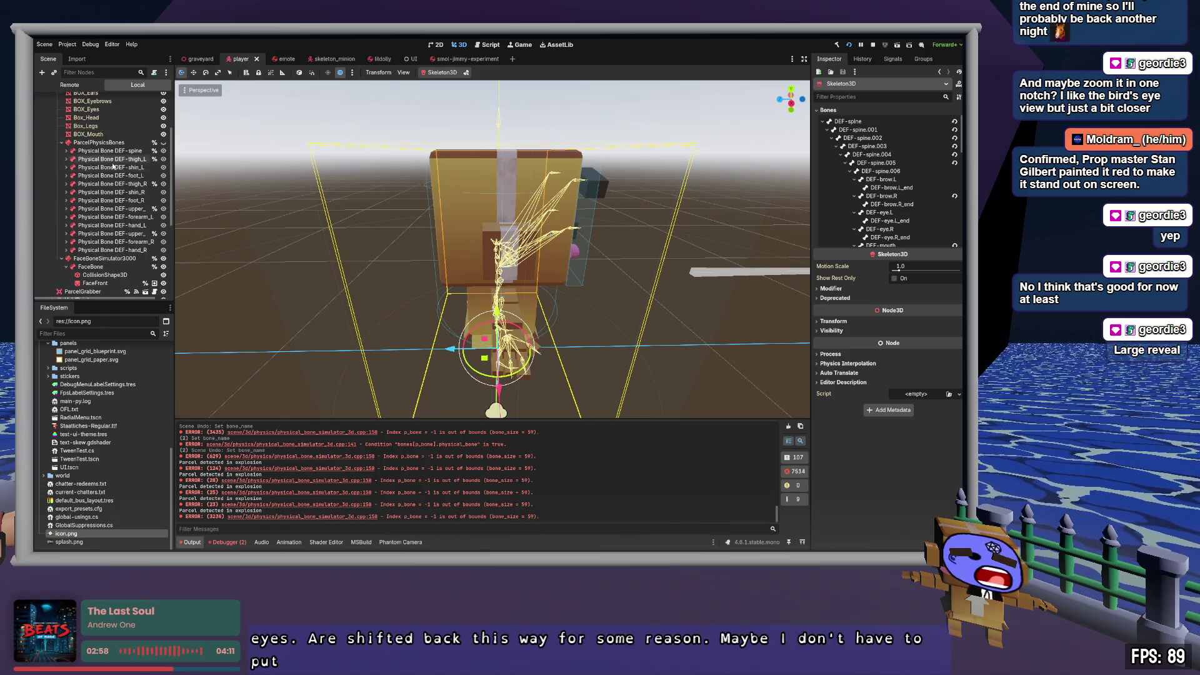
left_click(111, 260)
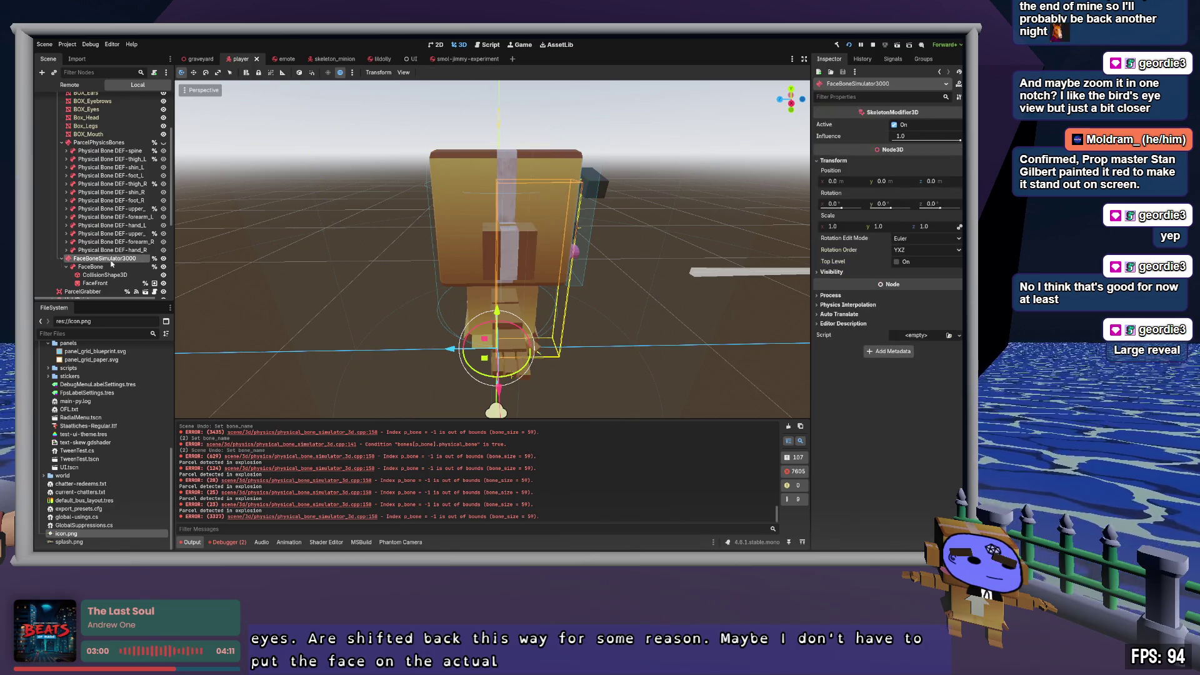
left_click(104, 283)
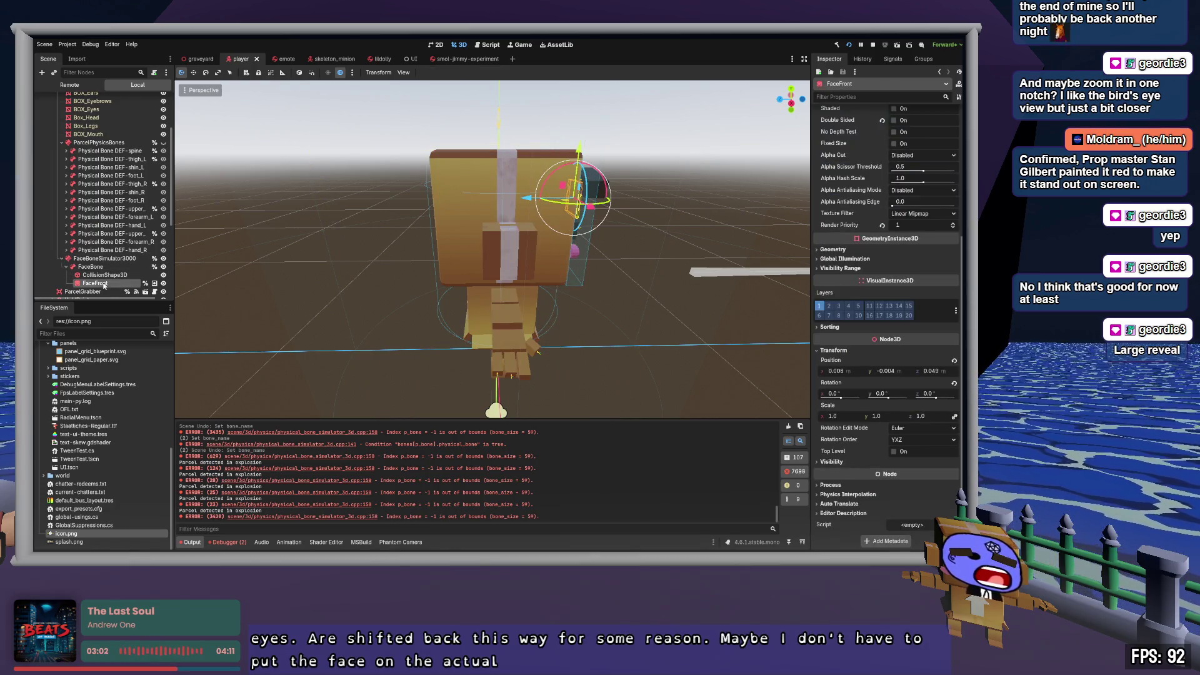
scroll(100, 219, "up", 1)
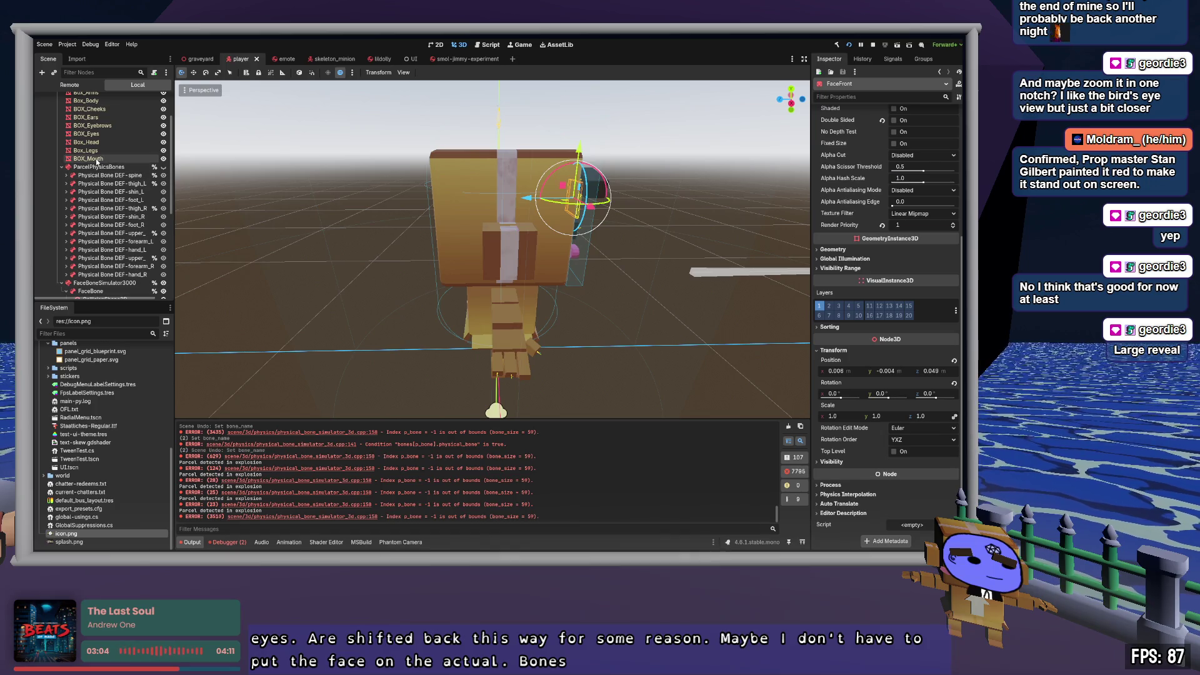
scroll(105, 274, "down", 1)
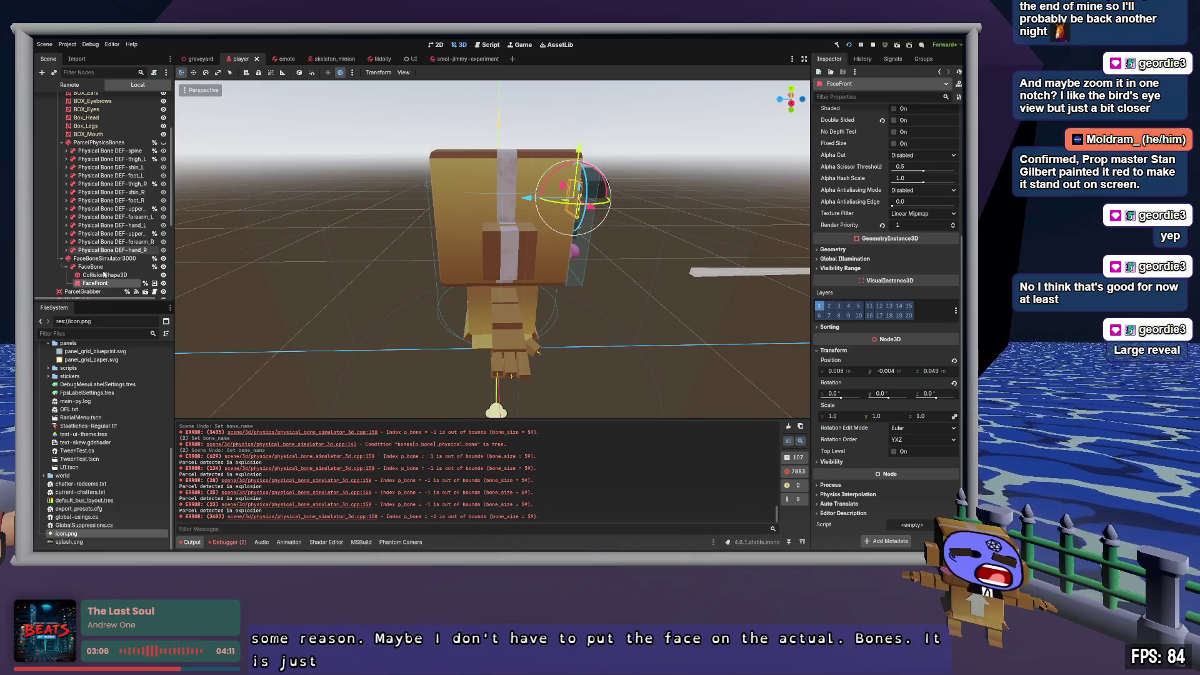
left_click_drag(94, 158, 91, 139)
Step: Orbit to a close front view of the face and select FaceBone, FaceBoneSimulator3000, then FaceFront
left_click_drag(629, 263, 471, 270)
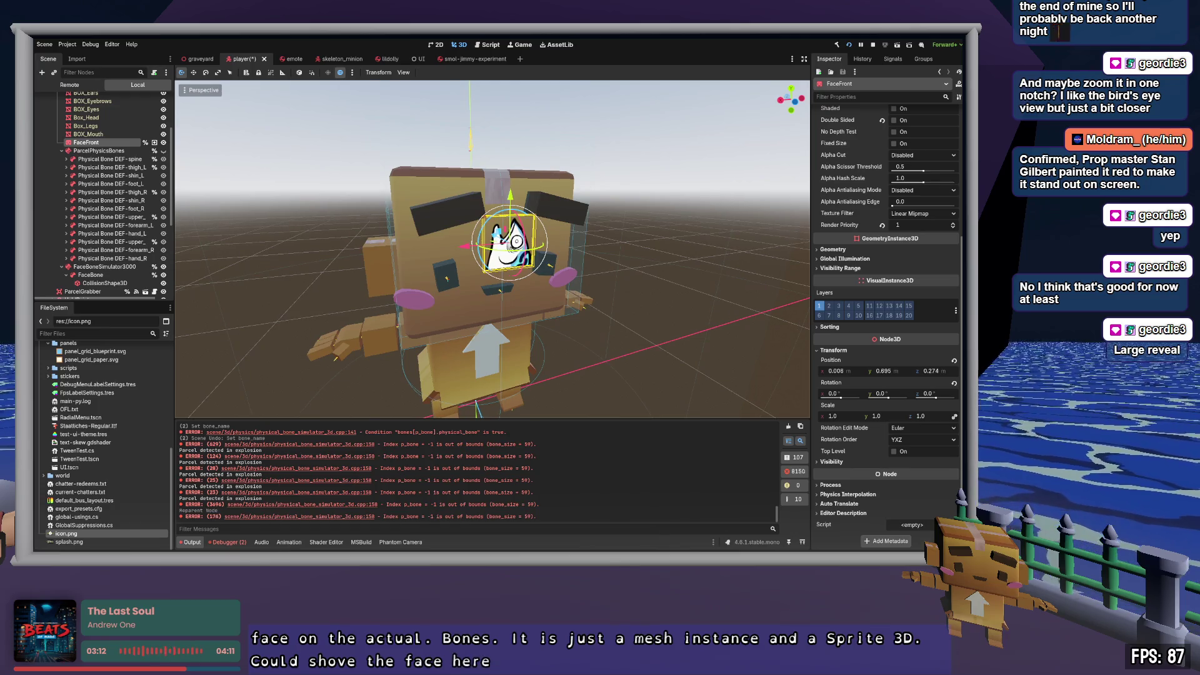
scroll(115, 175, "down", 1)
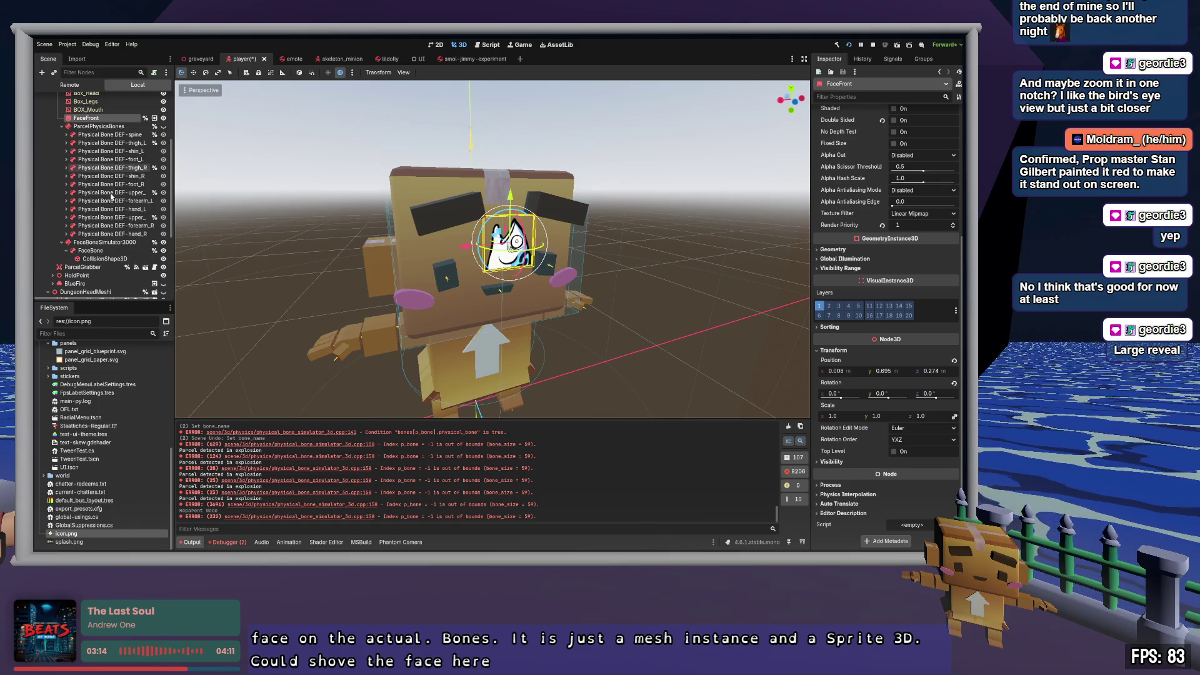
left_click(91, 251)
left_click(110, 243)
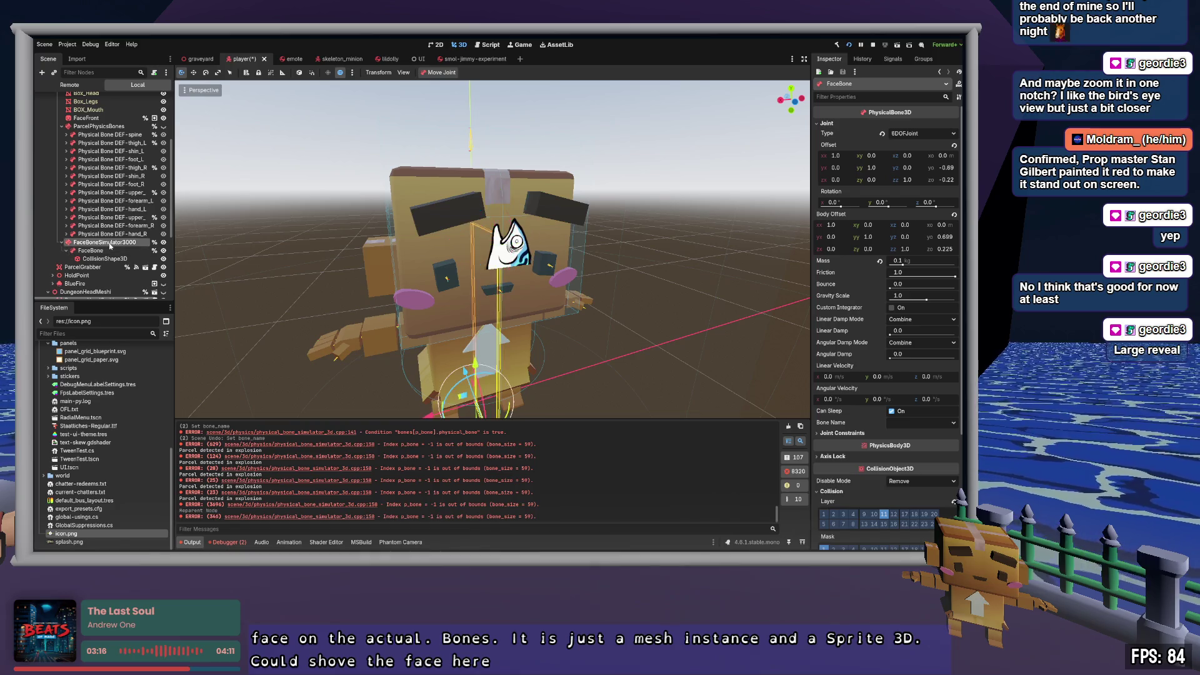
left_click(88, 118)
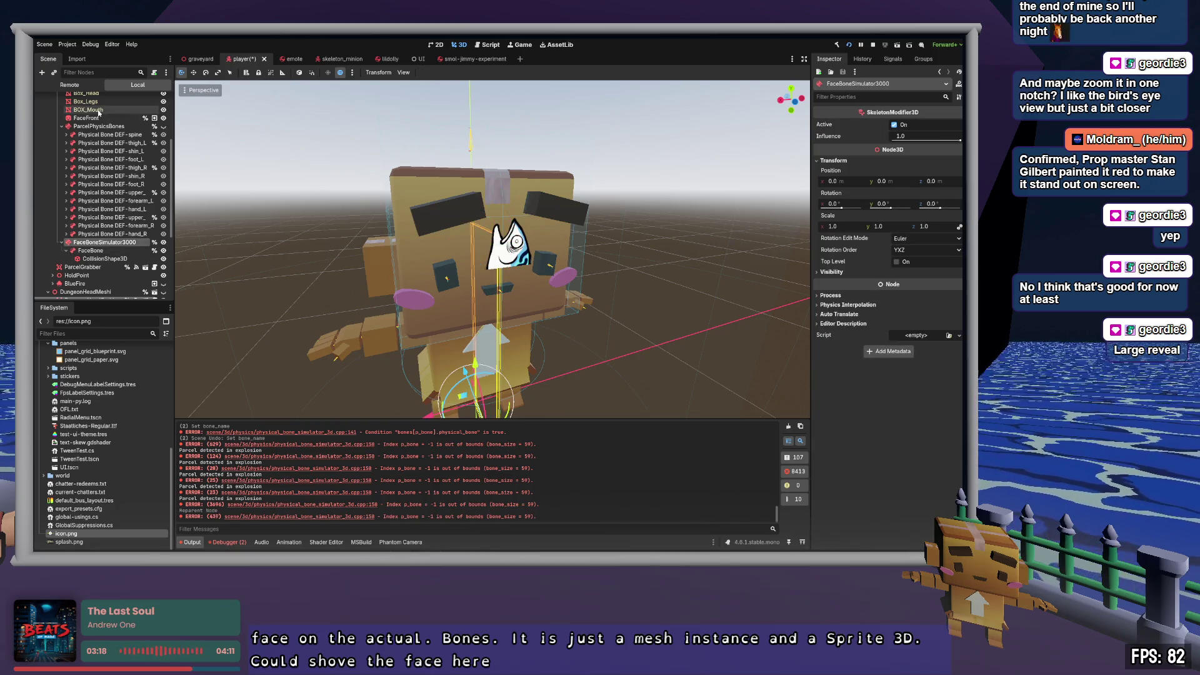
Step: Toggle FaceFront's visibility off and back on, zoom onto the face, and select BOX_Mouth
left_click(163, 118)
left_click(164, 118)
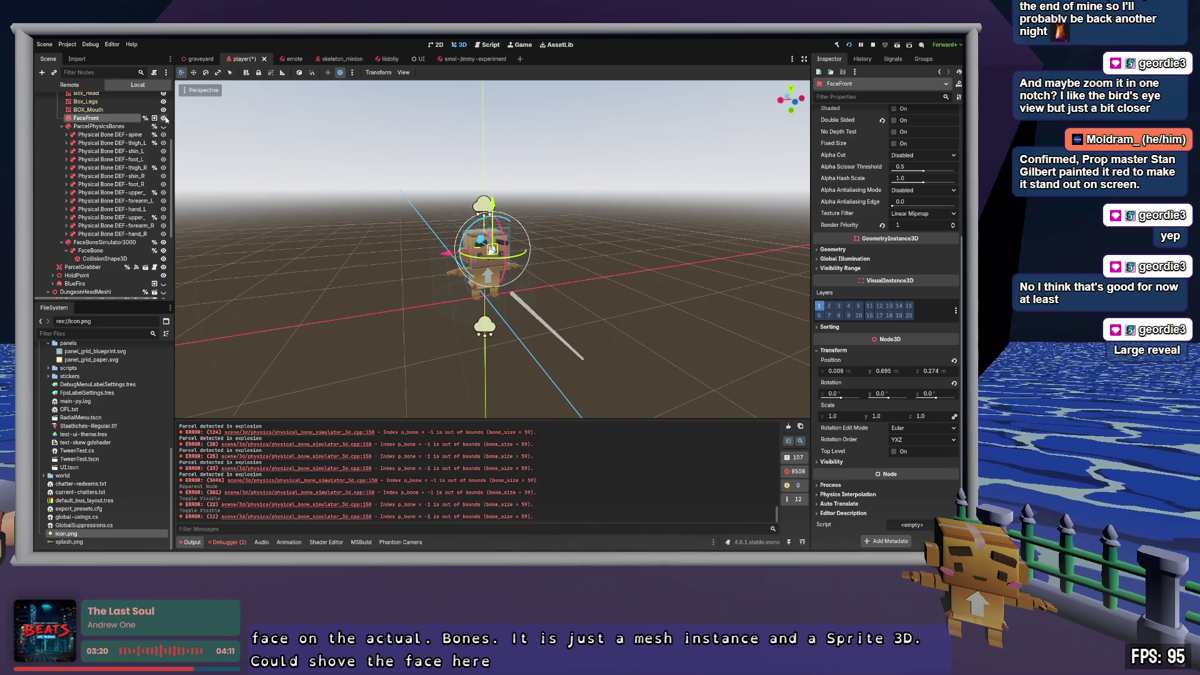
left_click(163, 118)
left_click(163, 118)
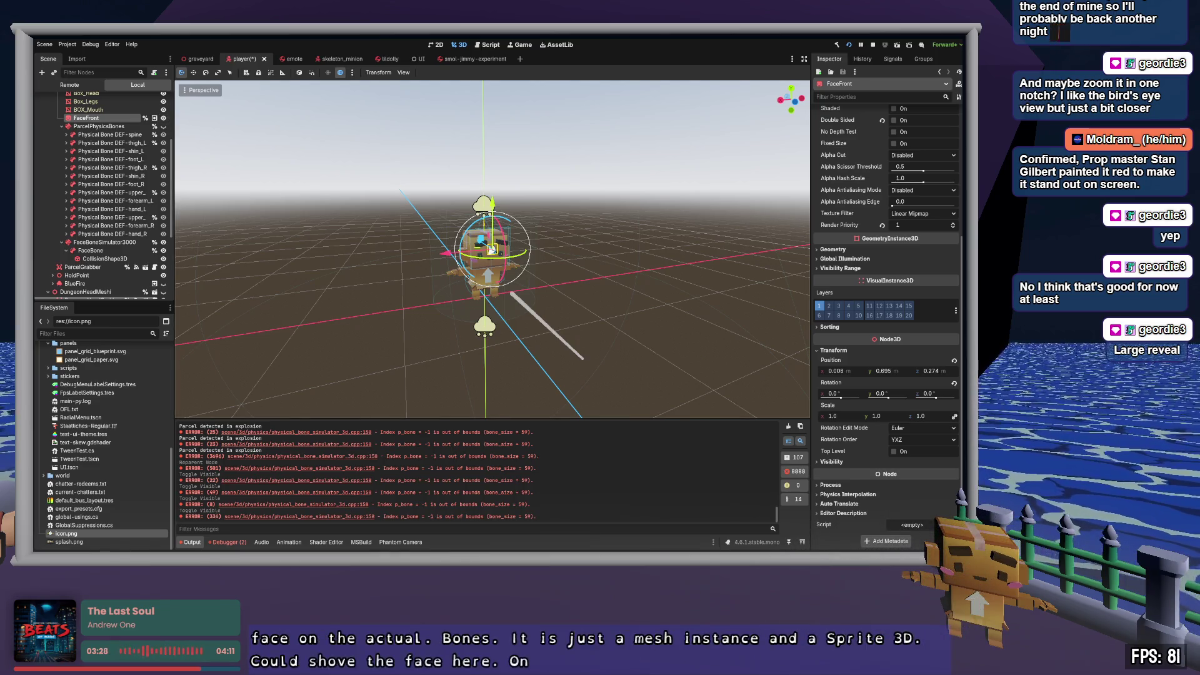
scroll(492, 248, "up", 6)
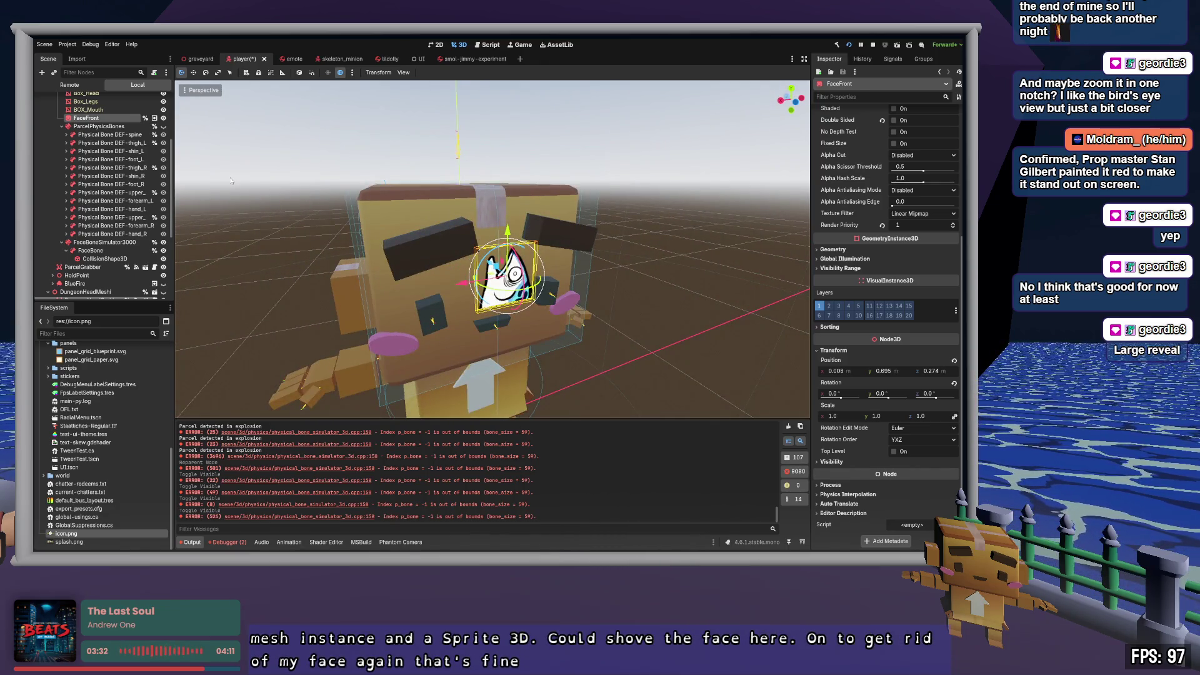
key("Up")
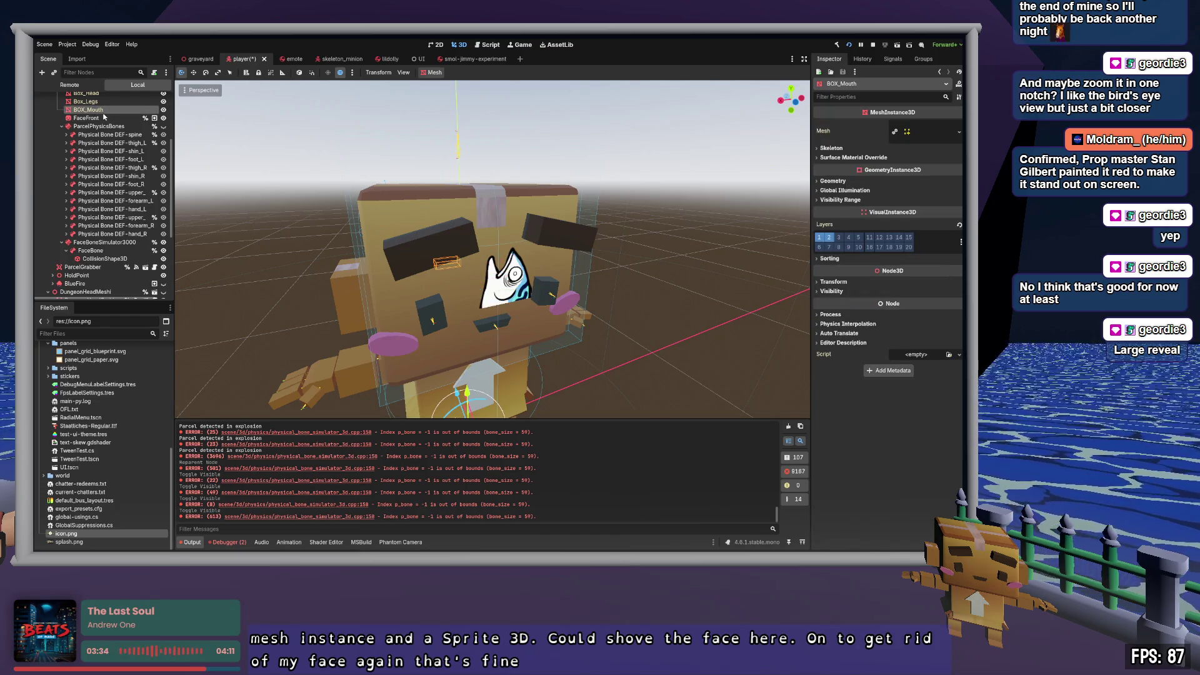
Step: Expand and collapse BOX_Mouth's mesh resource, turn on visual layer 2, then reselect FaceFront
left_click(927, 137)
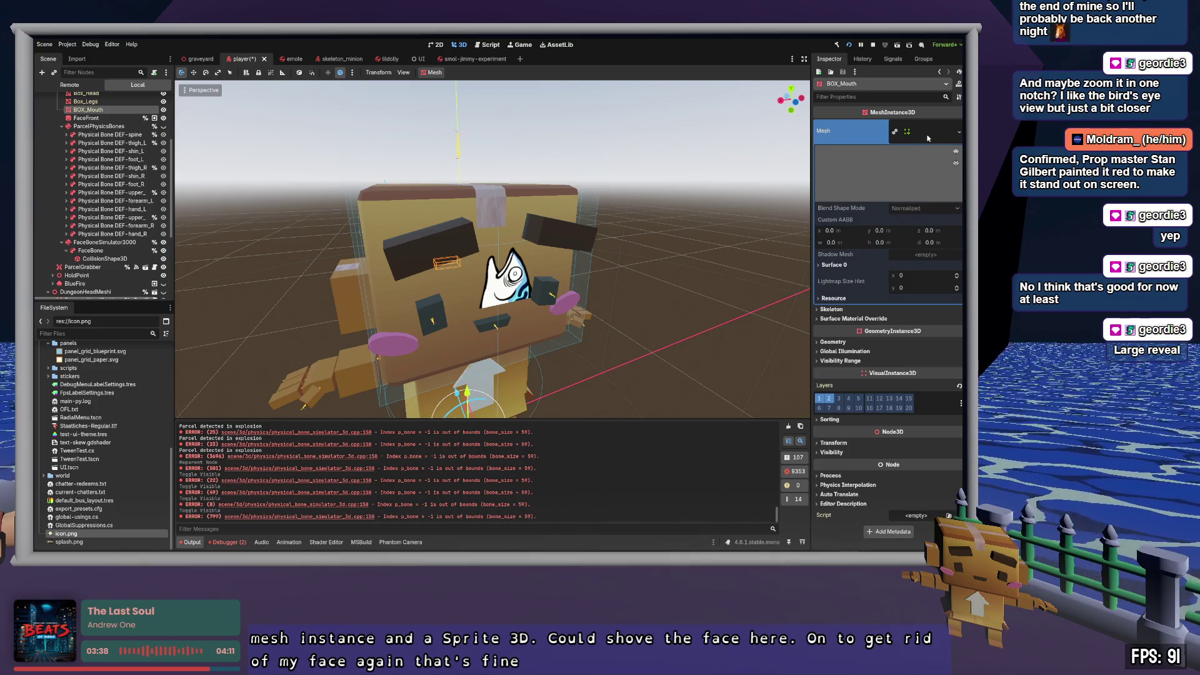
left_click(927, 138)
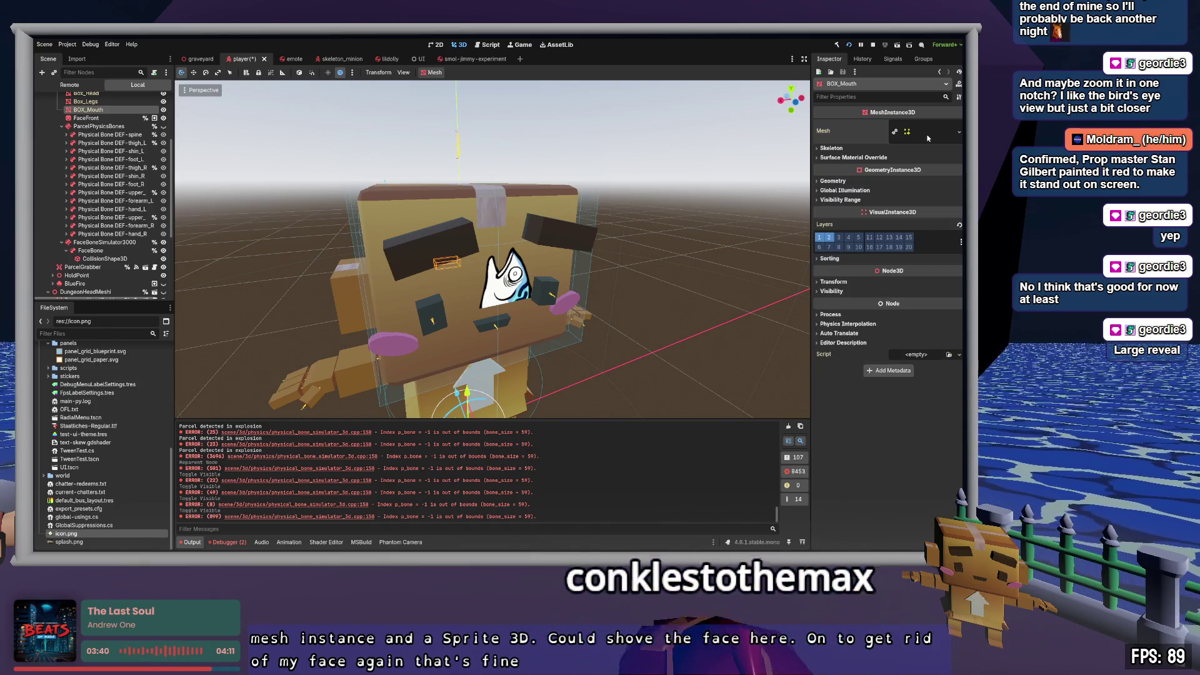
left_click(830, 237)
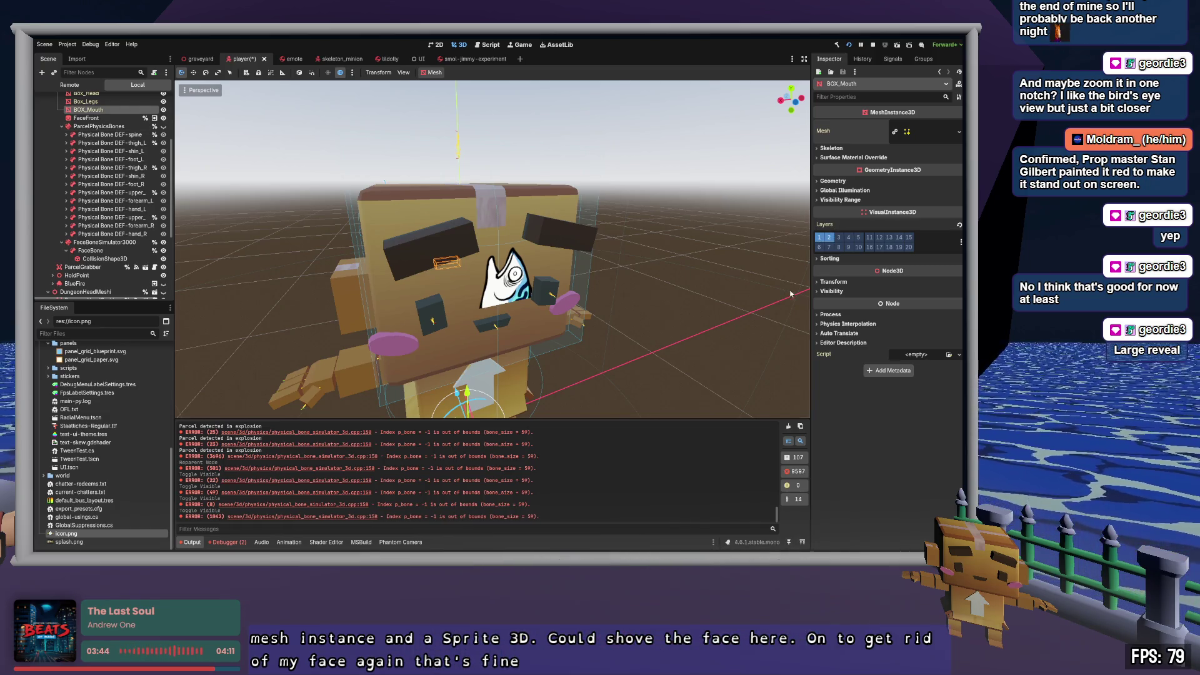
left_click(93, 118)
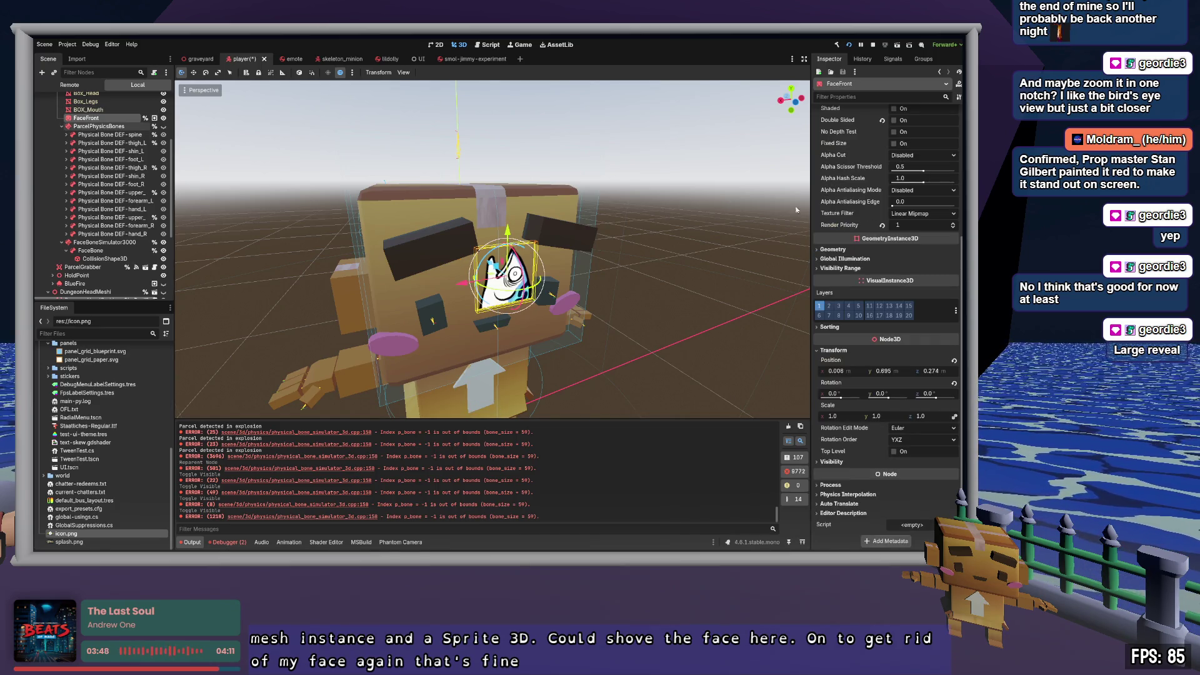
Step: Fold FaceFront's Flags section and select the FaceBone physical bone to view its properties
scroll(852, 229, "up", 5)
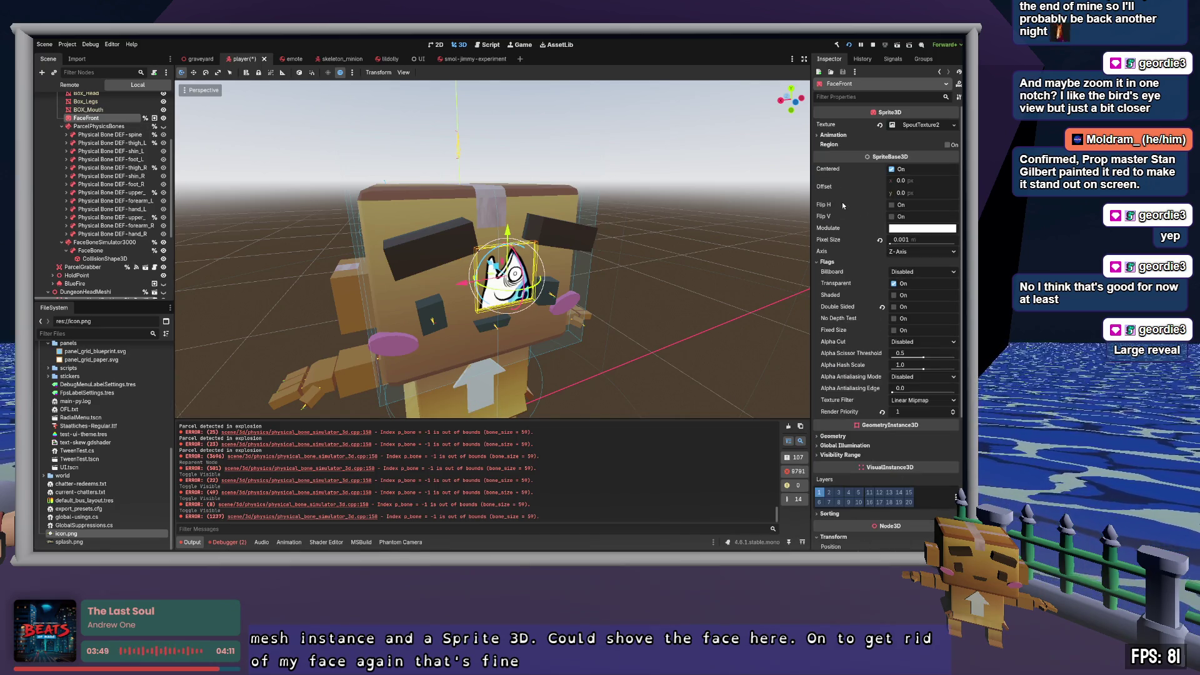
left_click(838, 264)
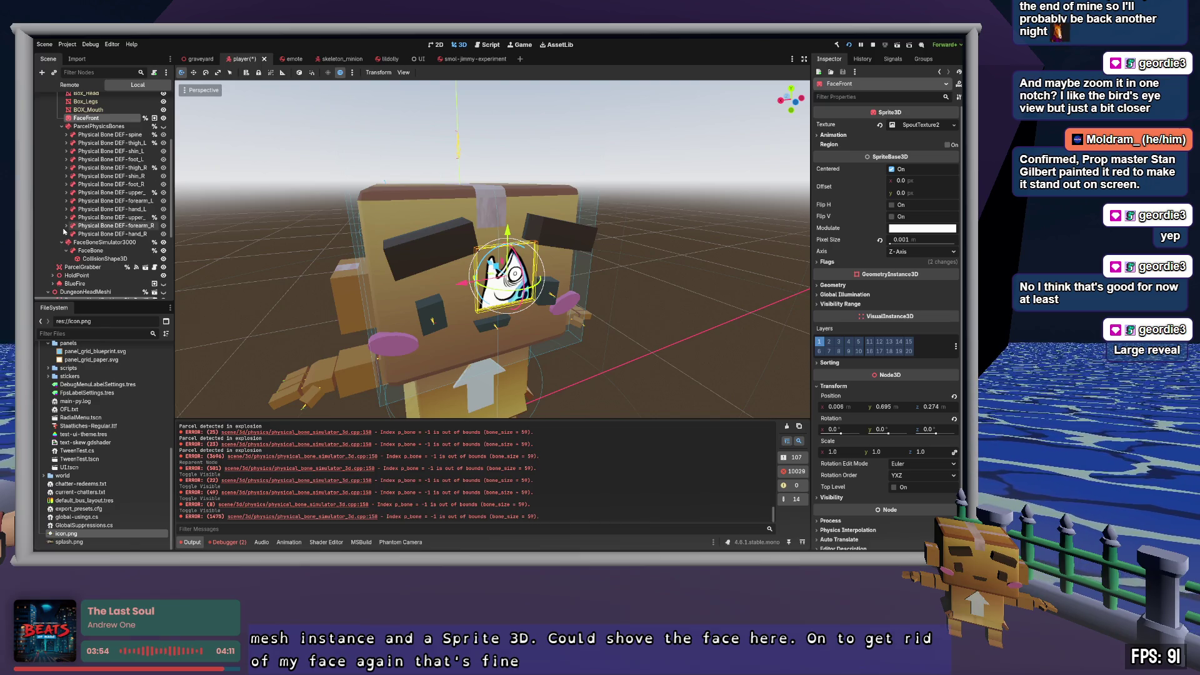
left_click(111, 254)
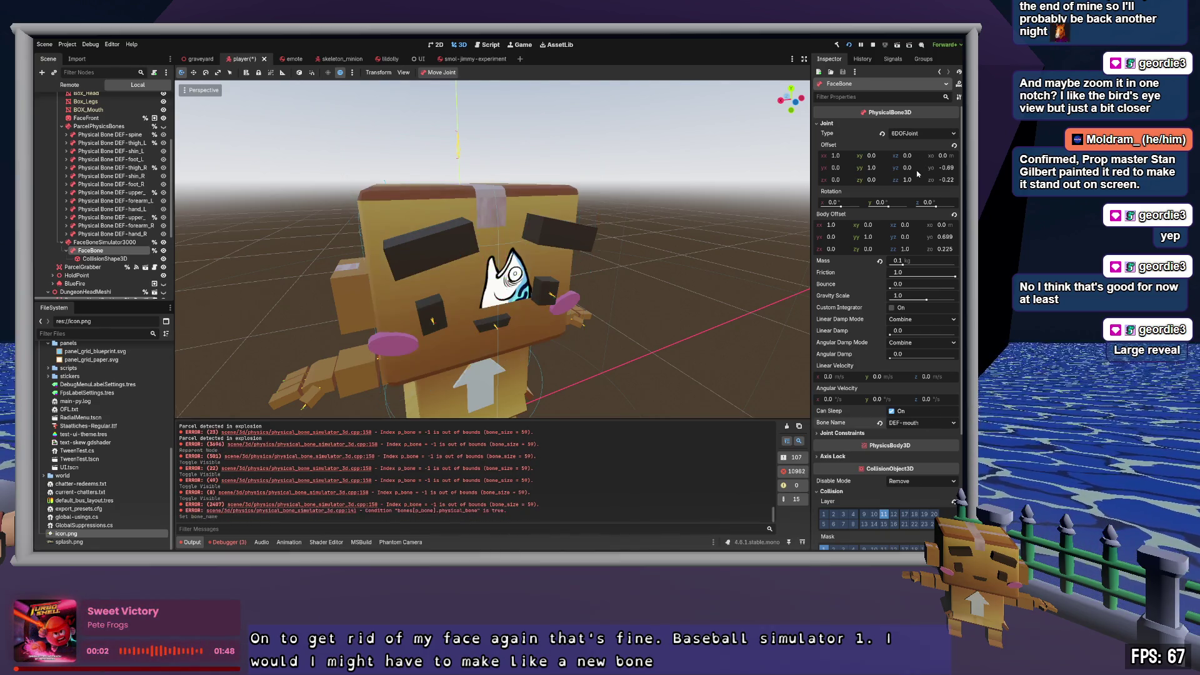
Step: Save player.tscn with Ctrl+S, then build and run the game with F5
scroll(617, 279, "down", 5)
scroll(618, 279, "up", 1)
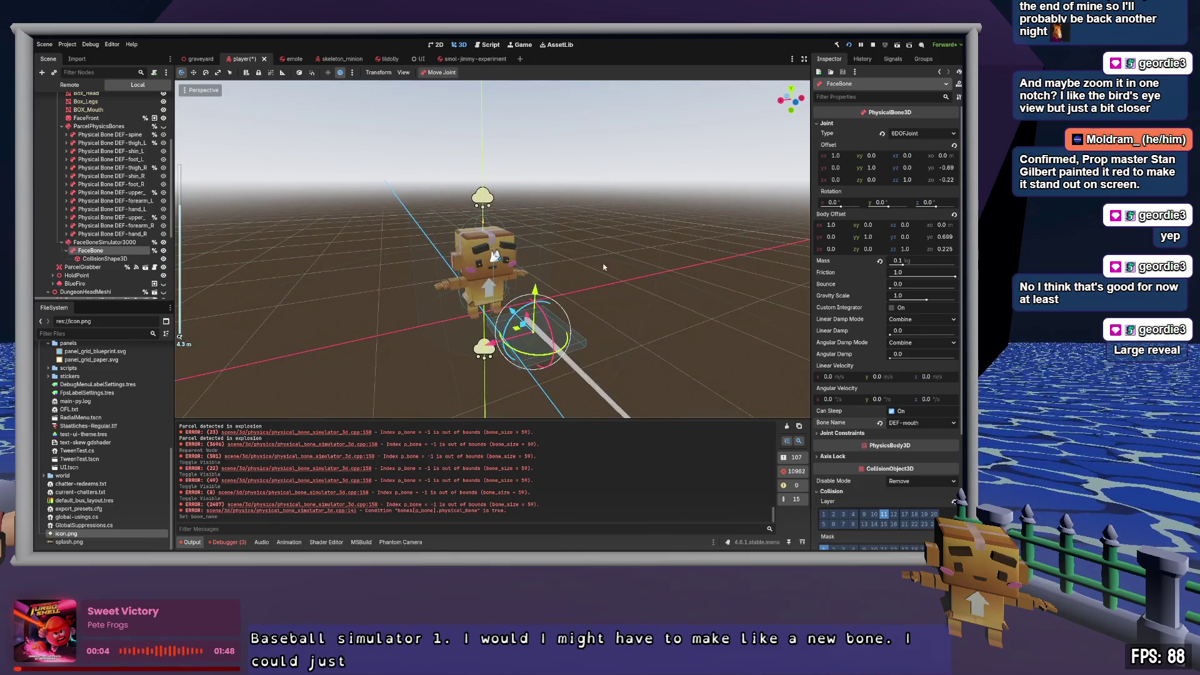
key("ctrl+s")
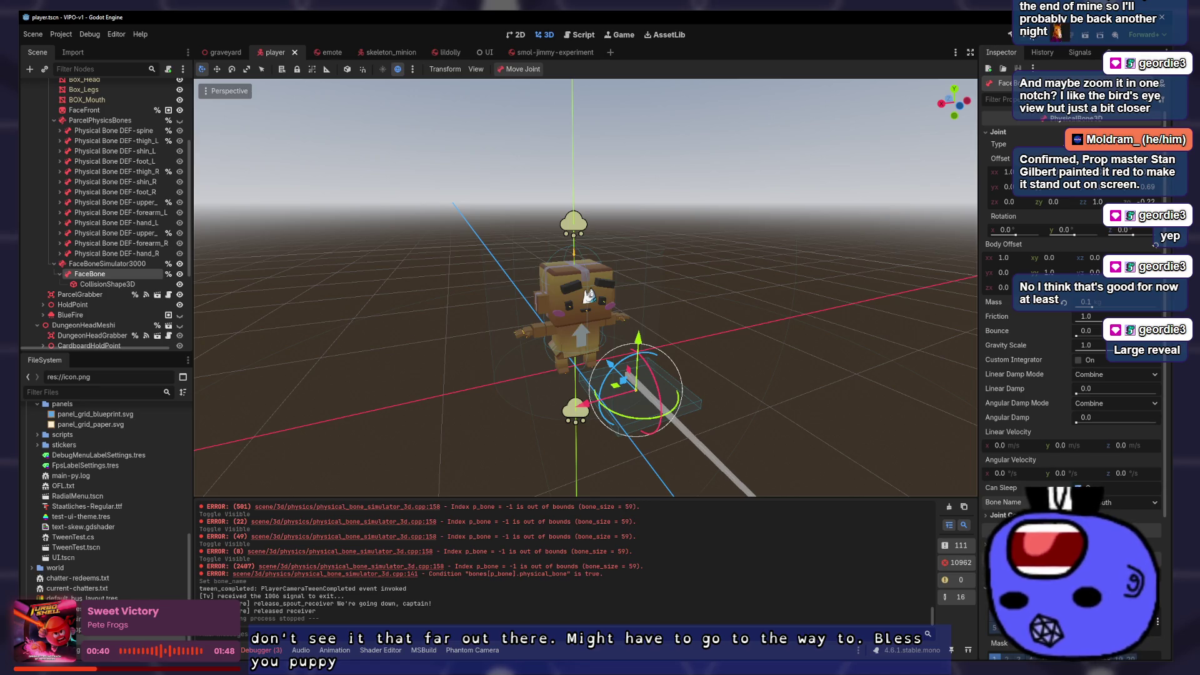
key("F5")
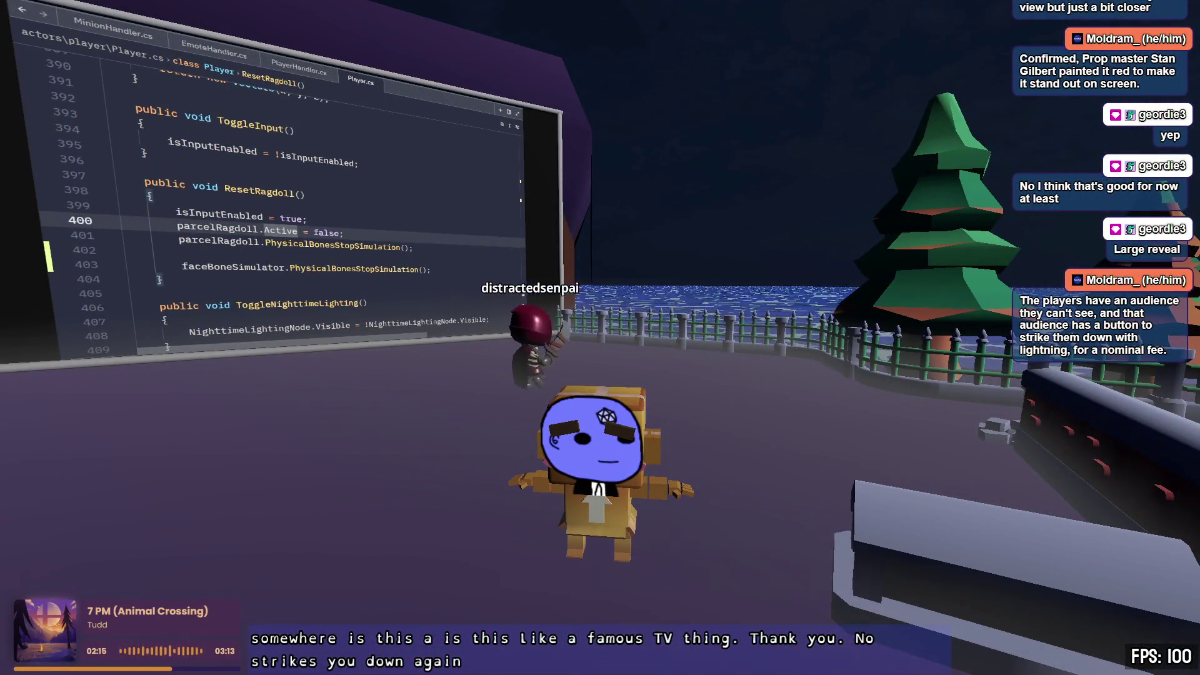
Step: Walk the character back and then forward to the fenced graveyard, orbiting the camera around it
key("s")
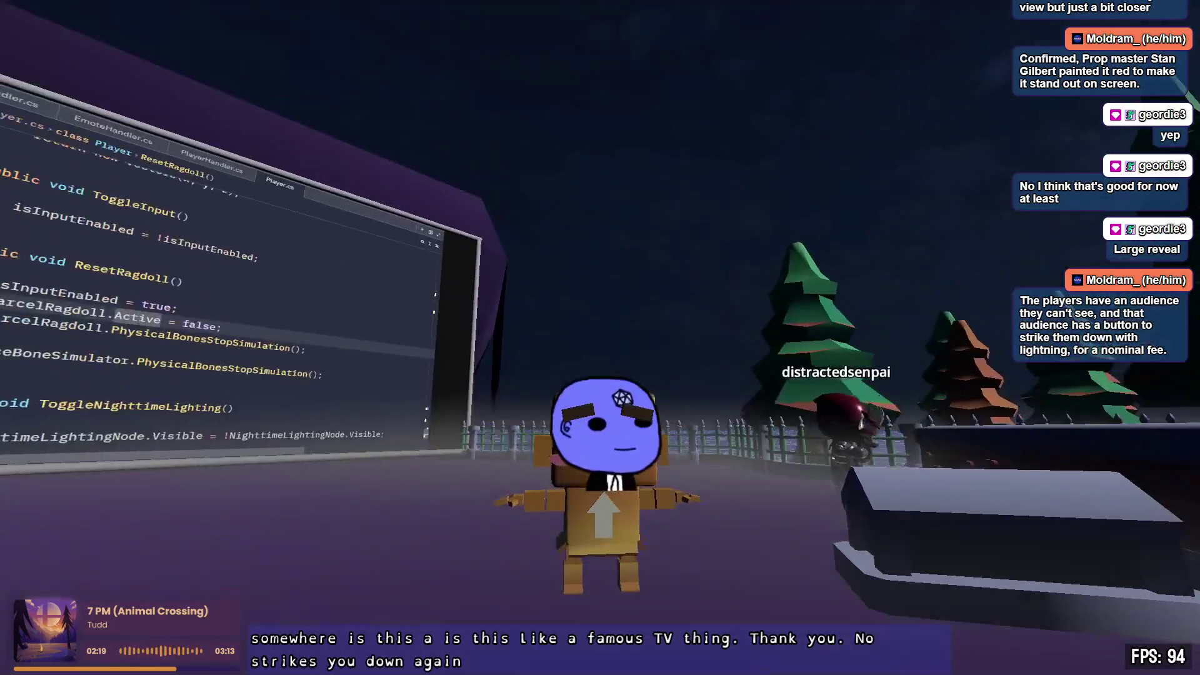
key("s")
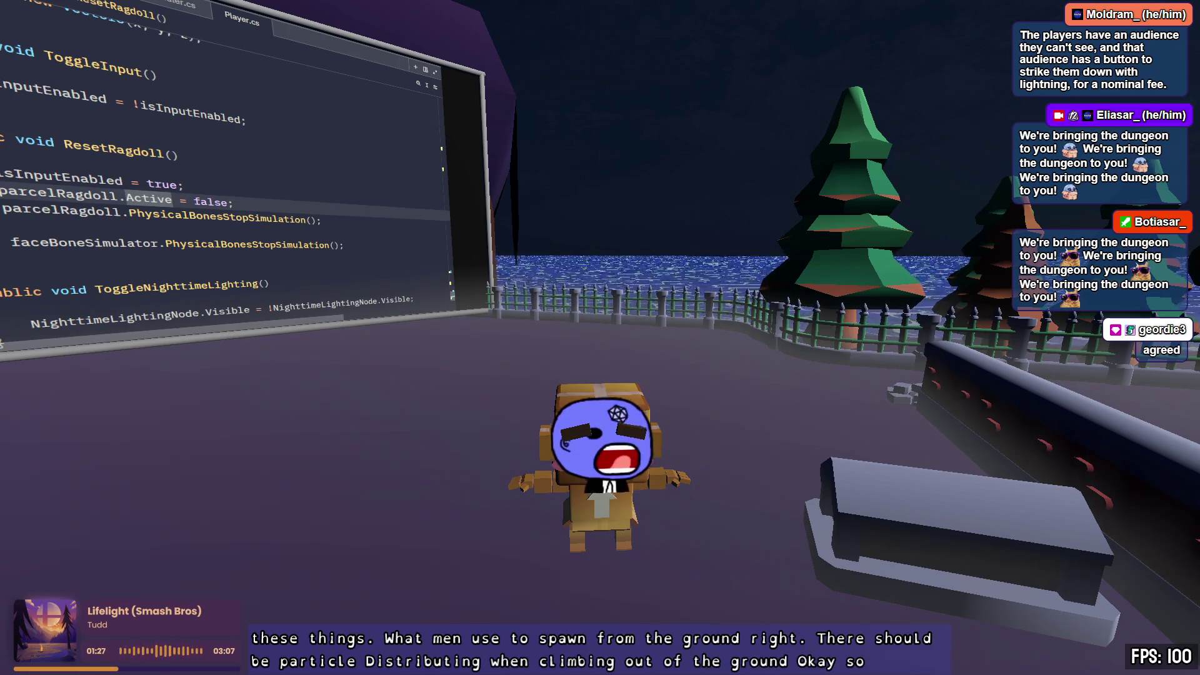
key("w")
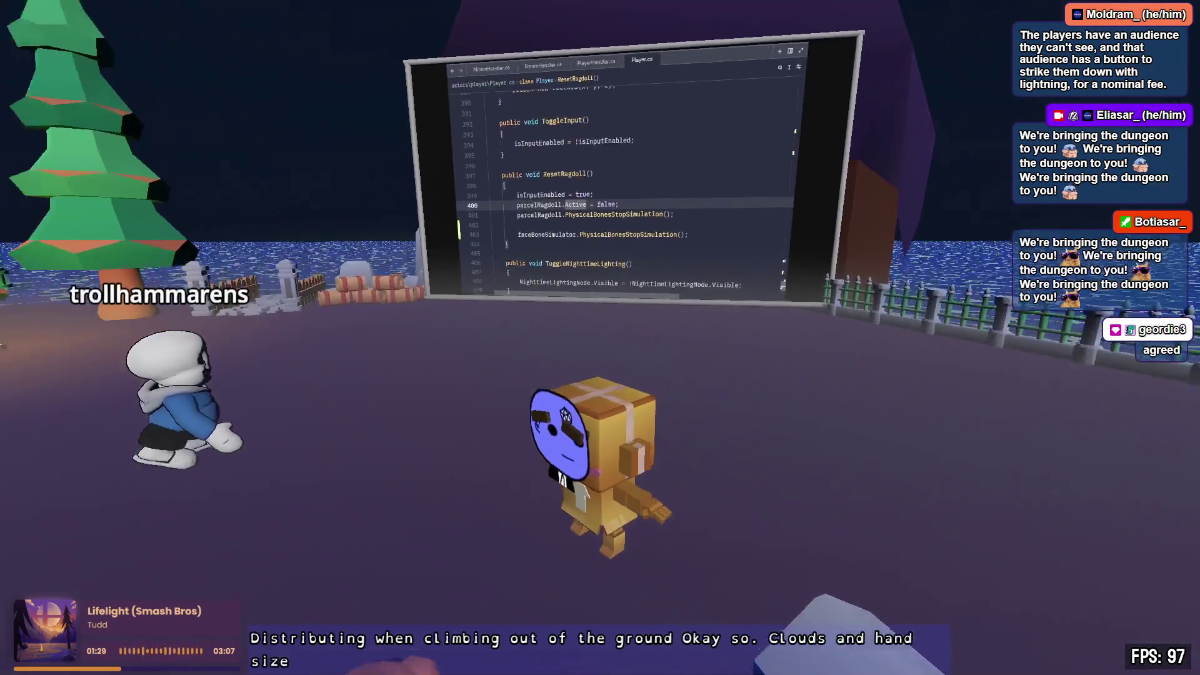
key("w")
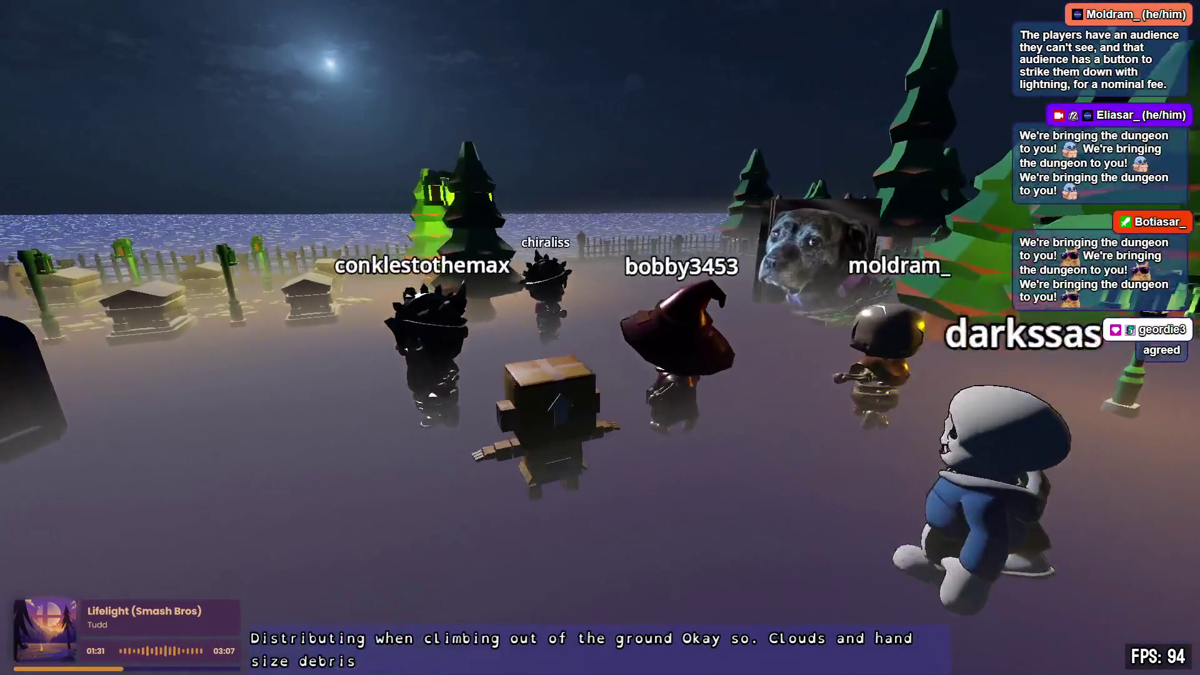
key("w")
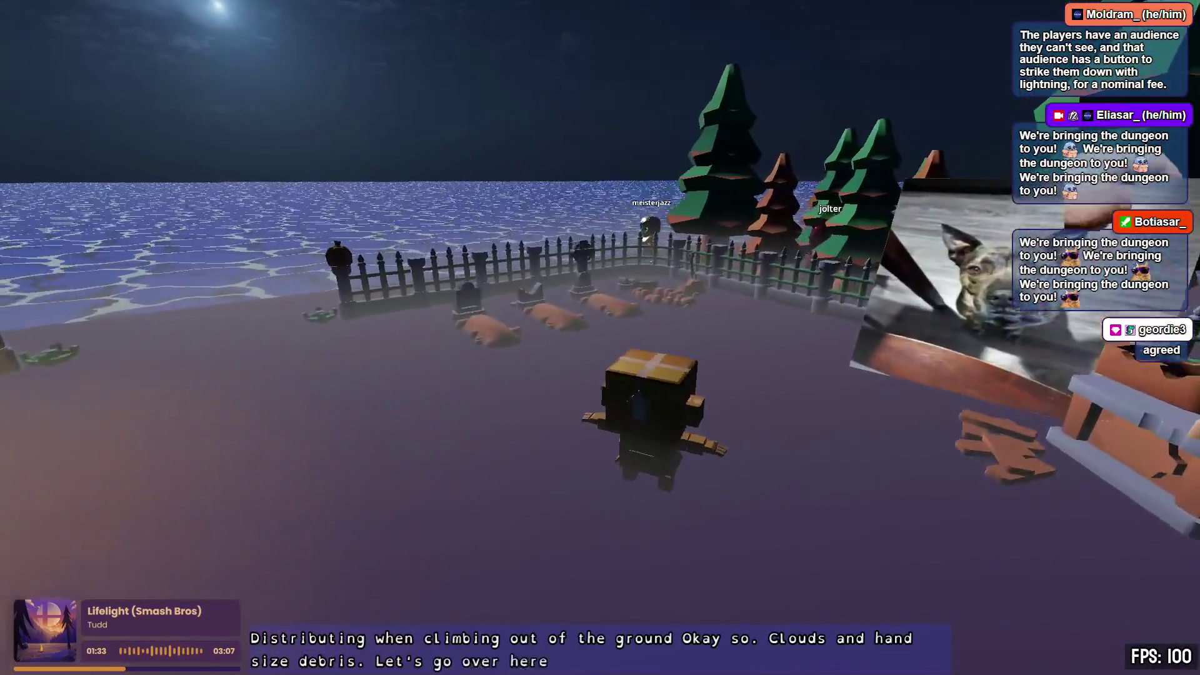
key("w")
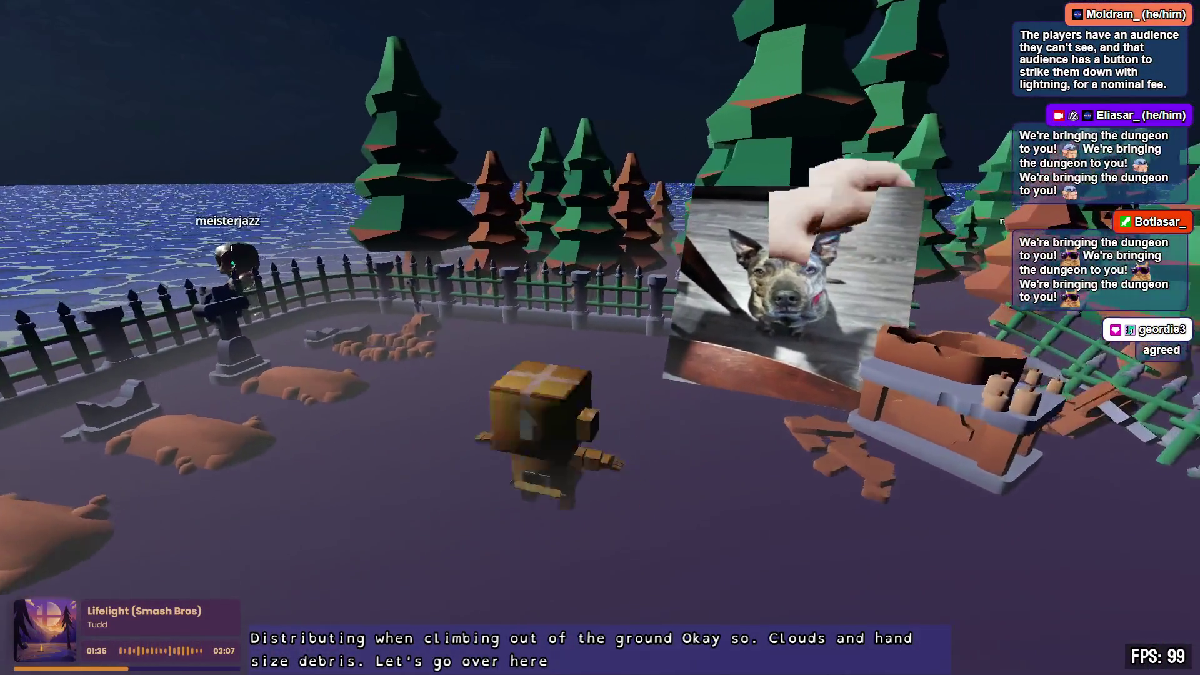
key("w")
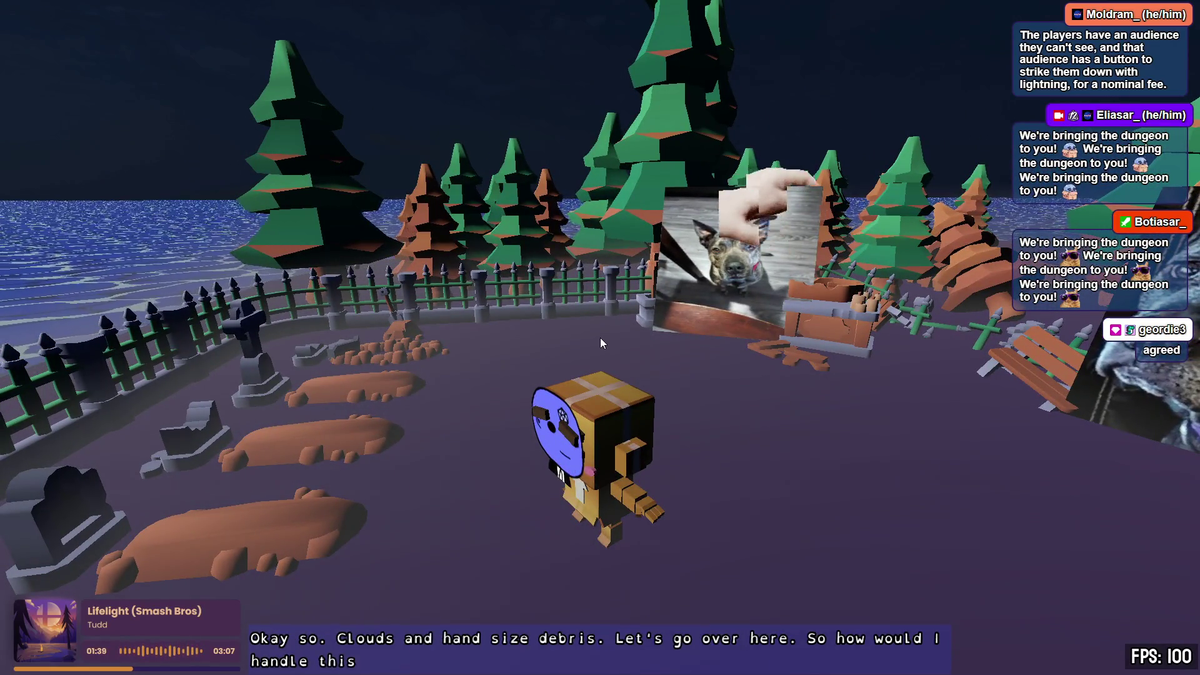
mouse_move(644, 377)
left_mouse_down()
mouse_move(562, 377)
mouse_move(537, 350)
mouse_move(596, 242)
left_mouse_up()
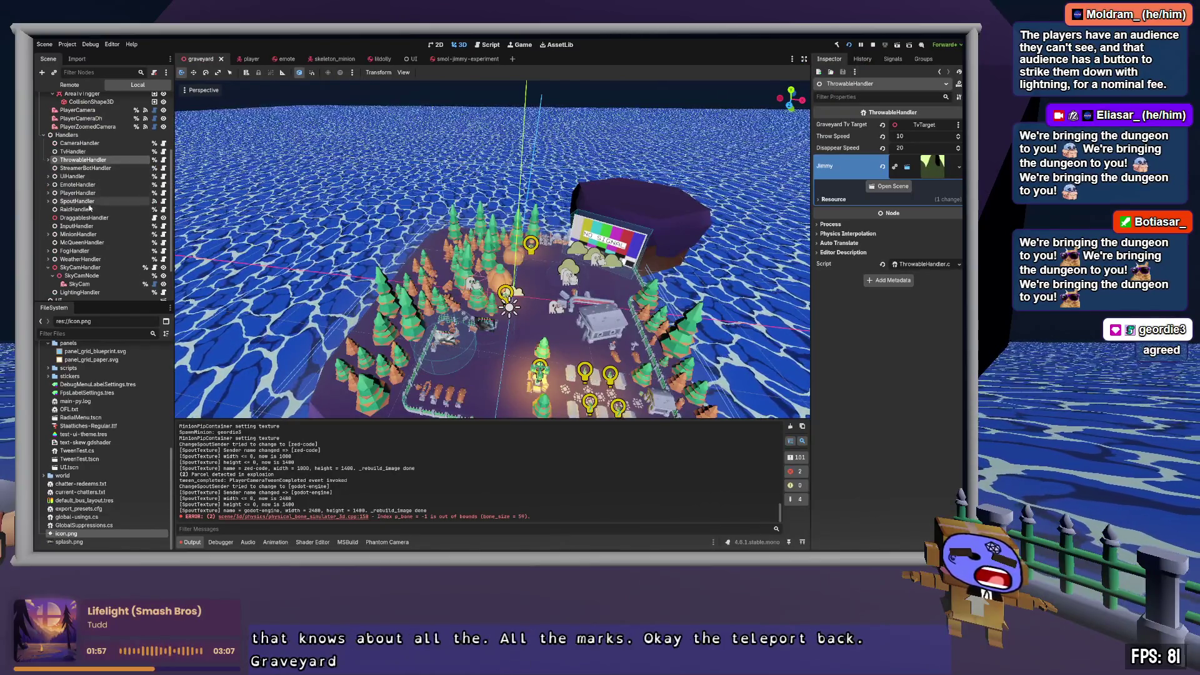
Step: Expand MinionHandler, select Spawn4 to see its transform, and toggle its visibility
left_click(84, 234)
key("Down")
key("Down")
key("Down")
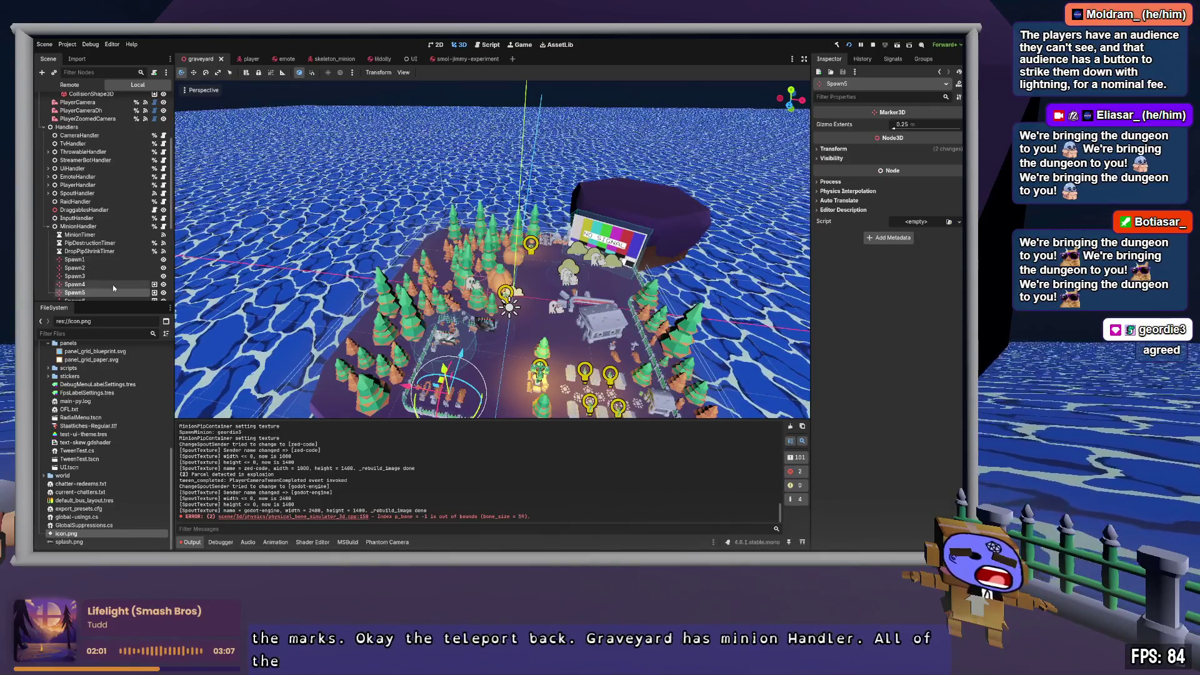
left_click(112, 284)
left_click(166, 284)
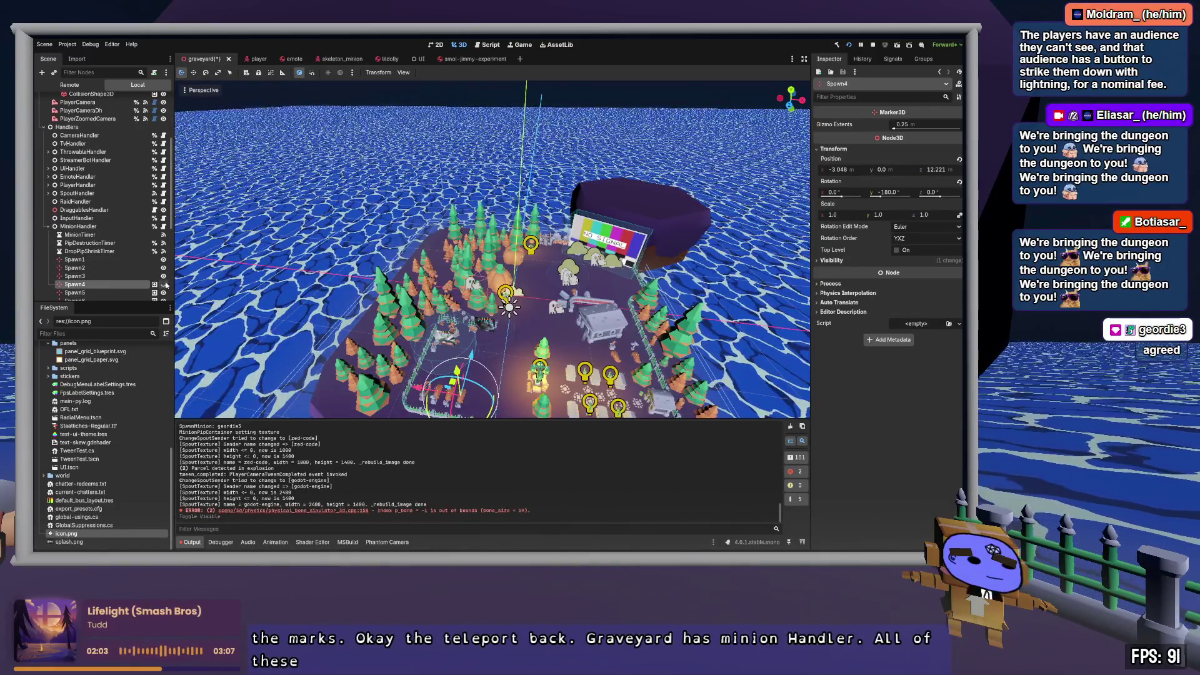
Step: Focus on Spawn4 and nudge it slightly along X, then move over to Spawn5
double_click(166, 285)
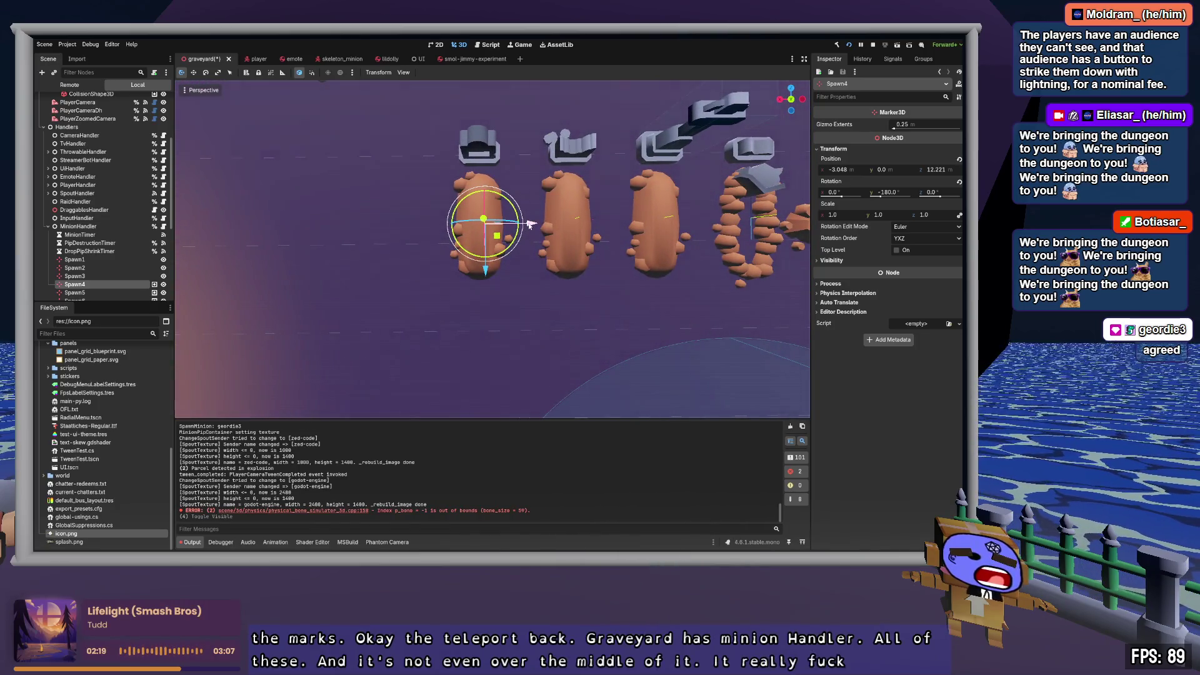
left_click_drag(529, 225, 531, 225)
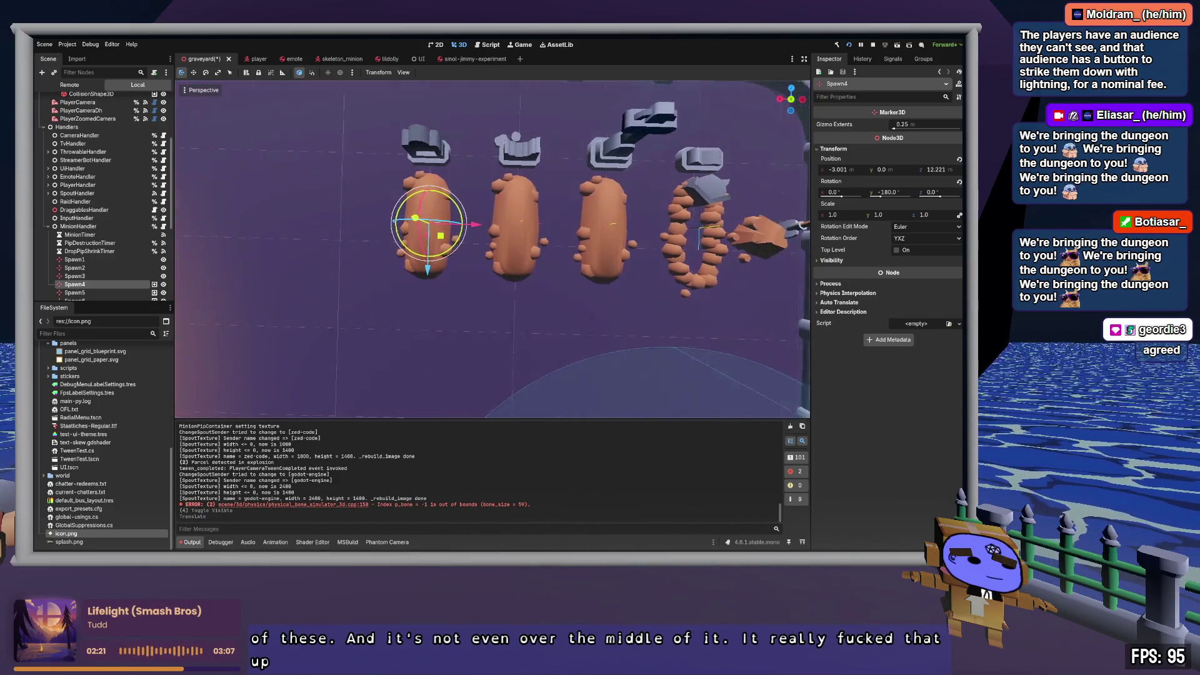
left_click(76, 294)
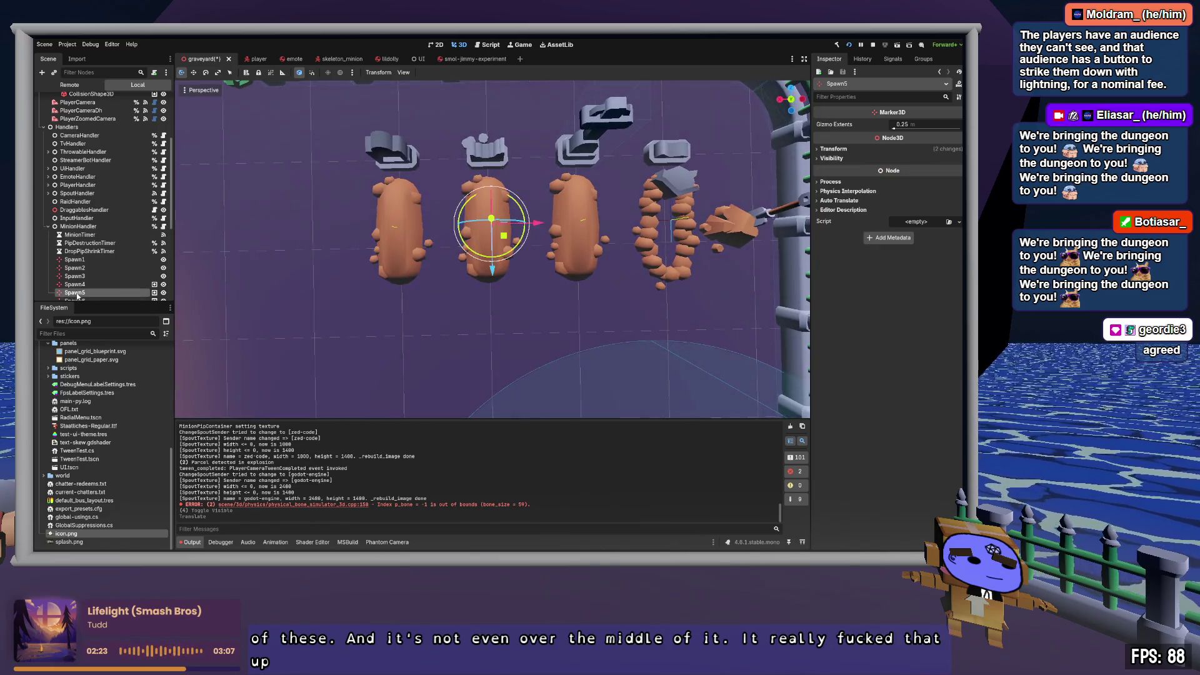
key("d")
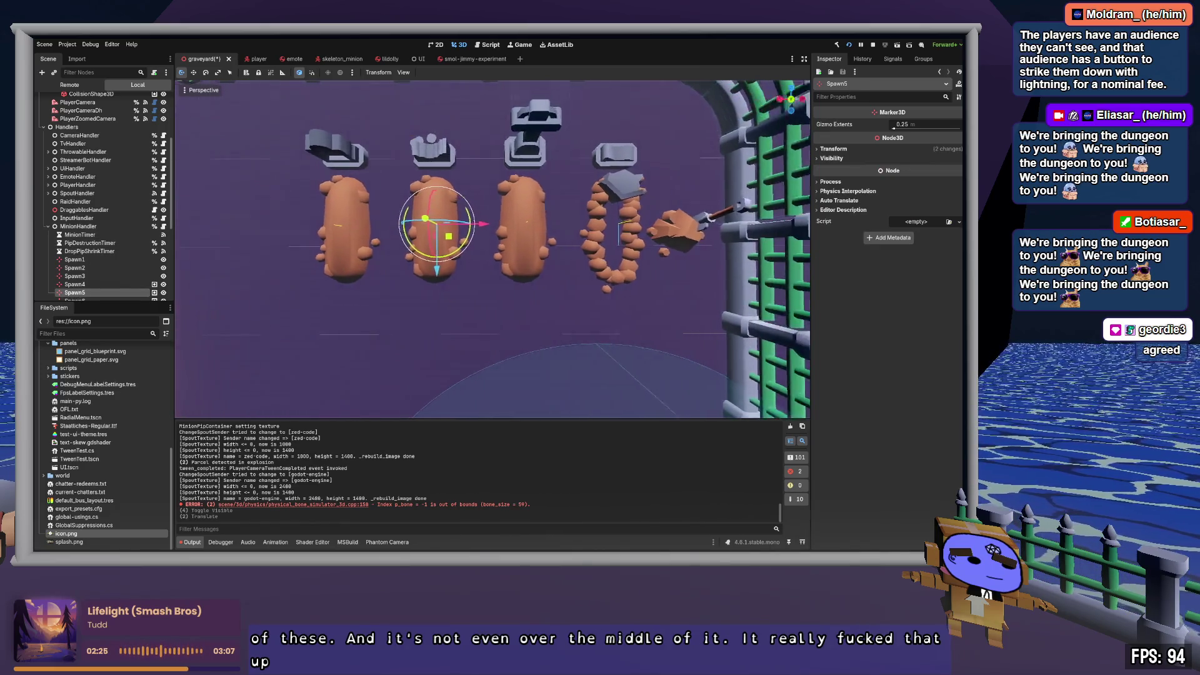
key("d")
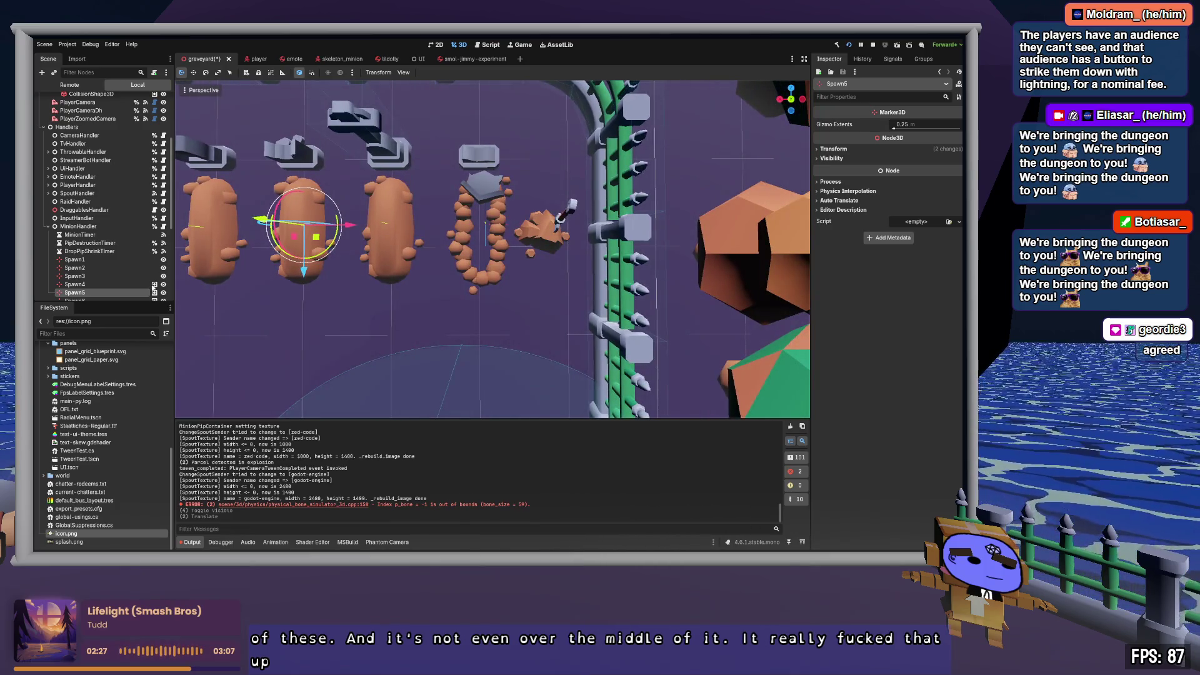
Step: Nudge the Spawn7 marker slightly left over its grave and save the graveyard scene
left_click(498, 235)
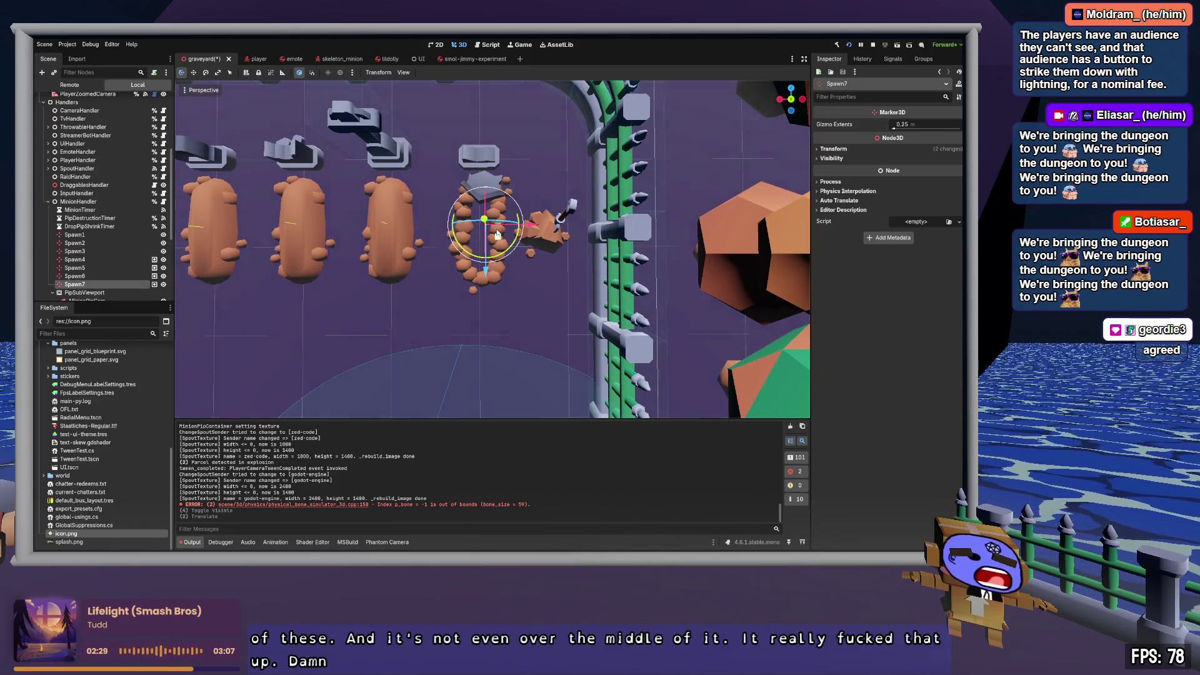
left_click_drag(497, 235, 491, 236)
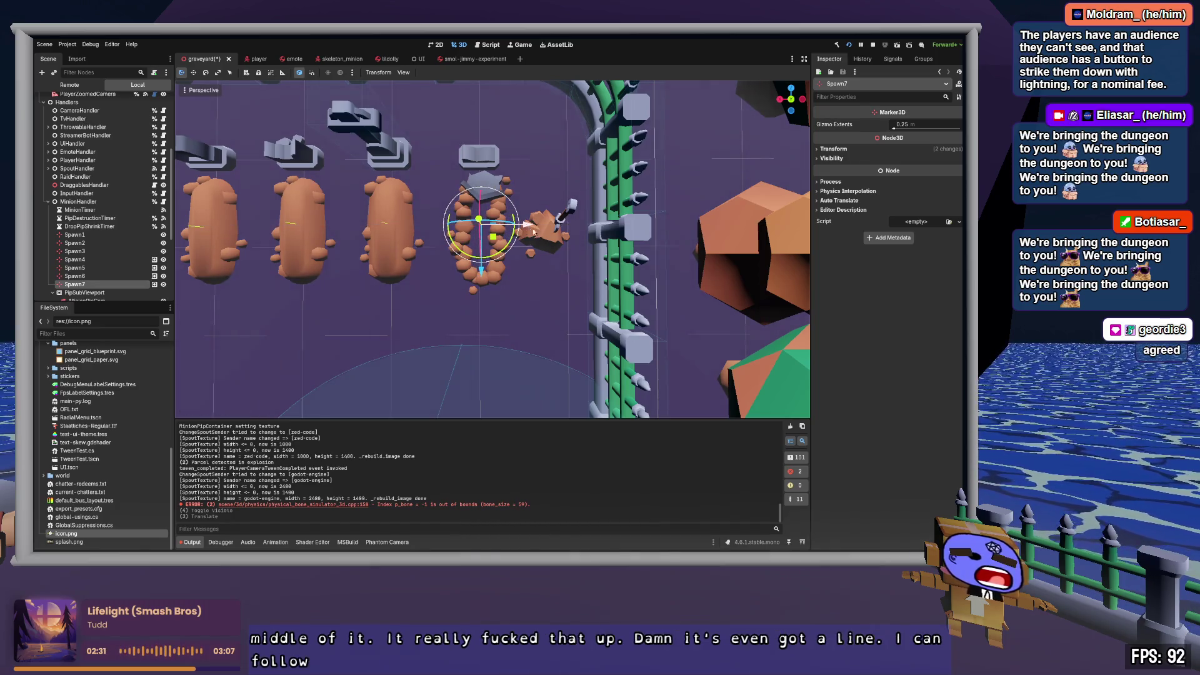
key("a")
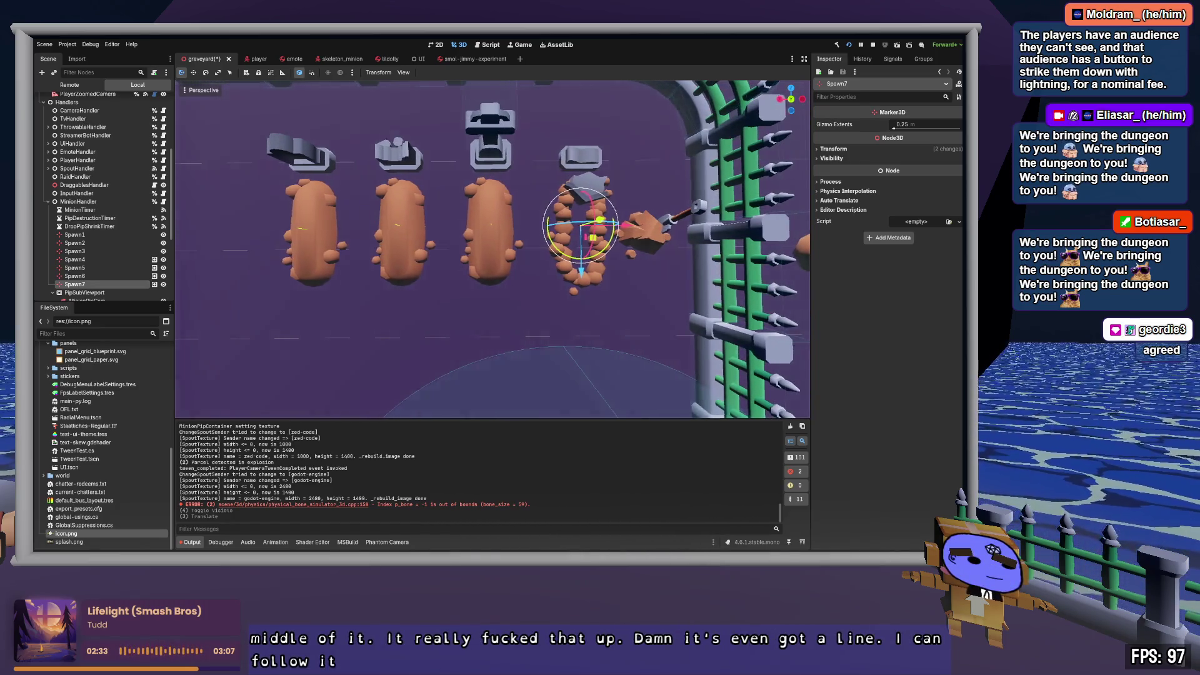
key("a")
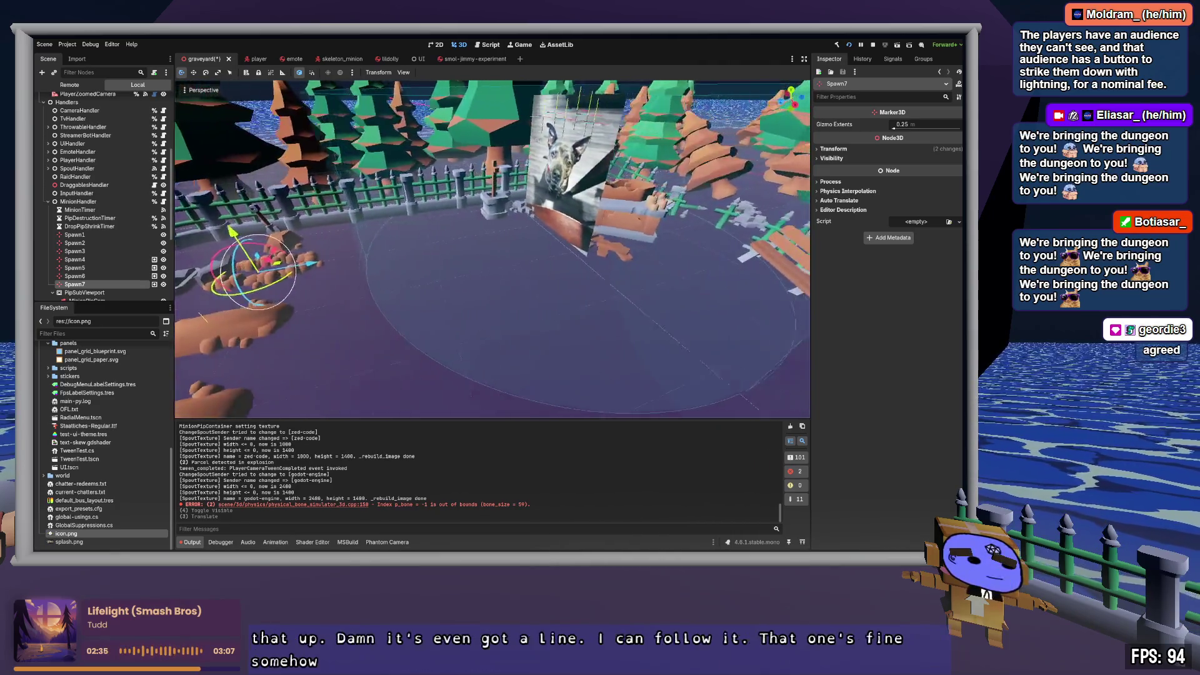
key("ctrl+s")
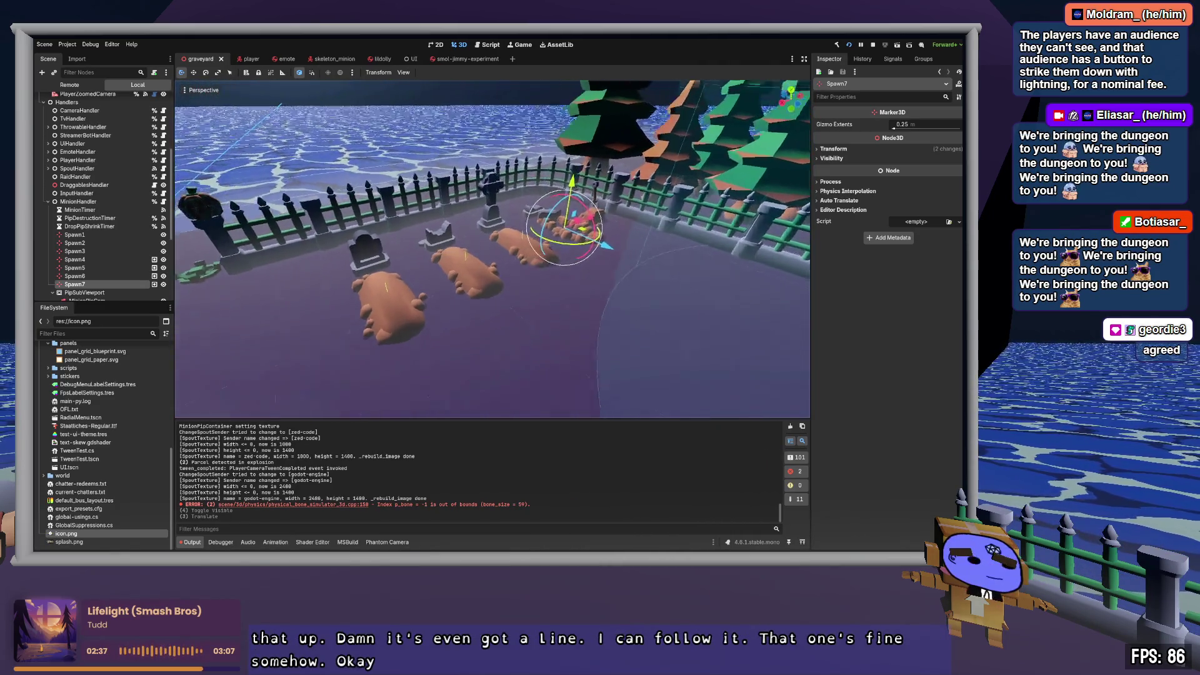
key("w")
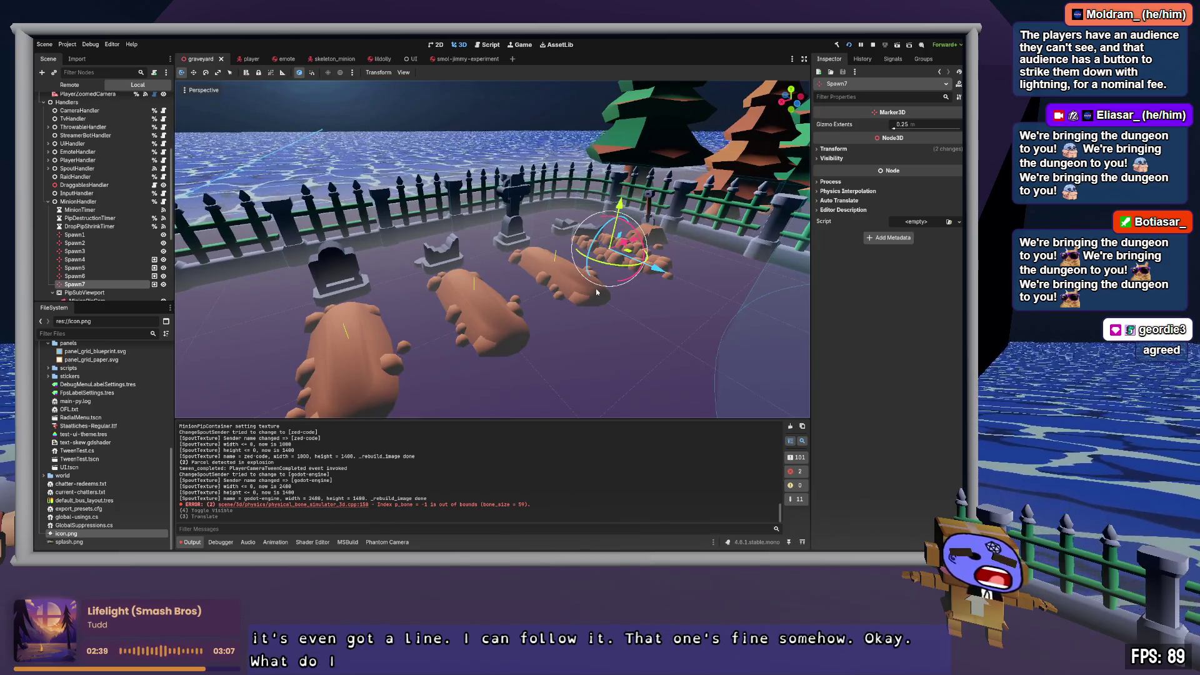
Step: Start a new scene with a 3D root node named 'grave-spawn-particles'
left_click(93, 202)
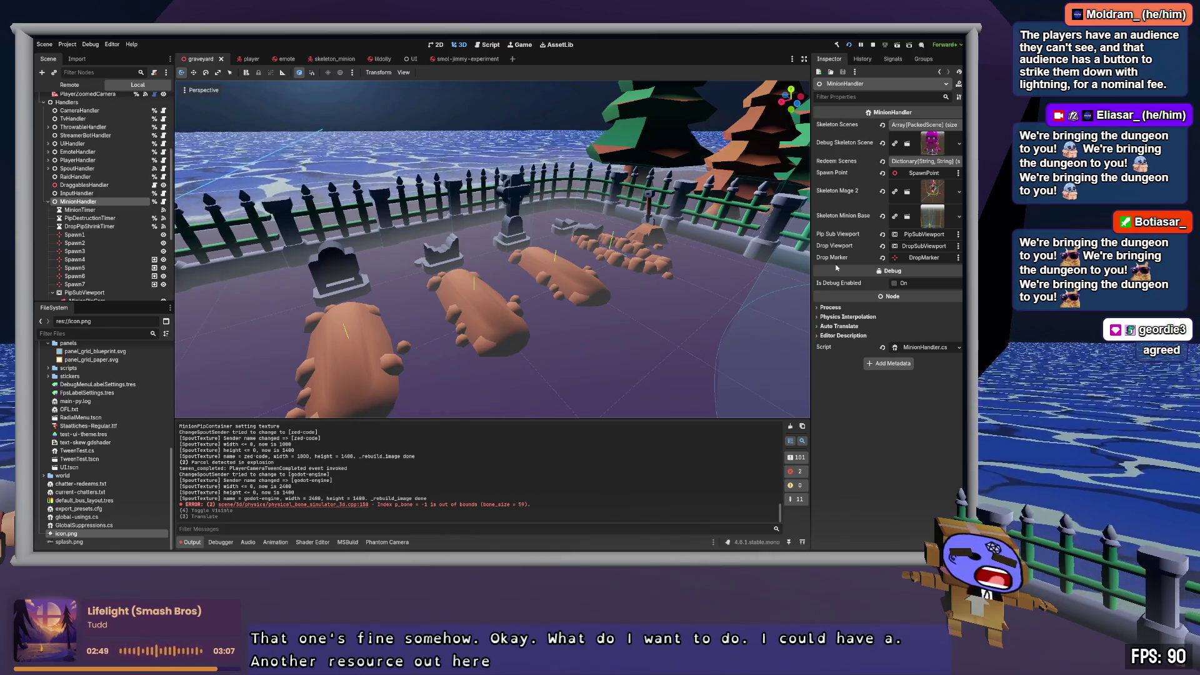
left_click(512, 58)
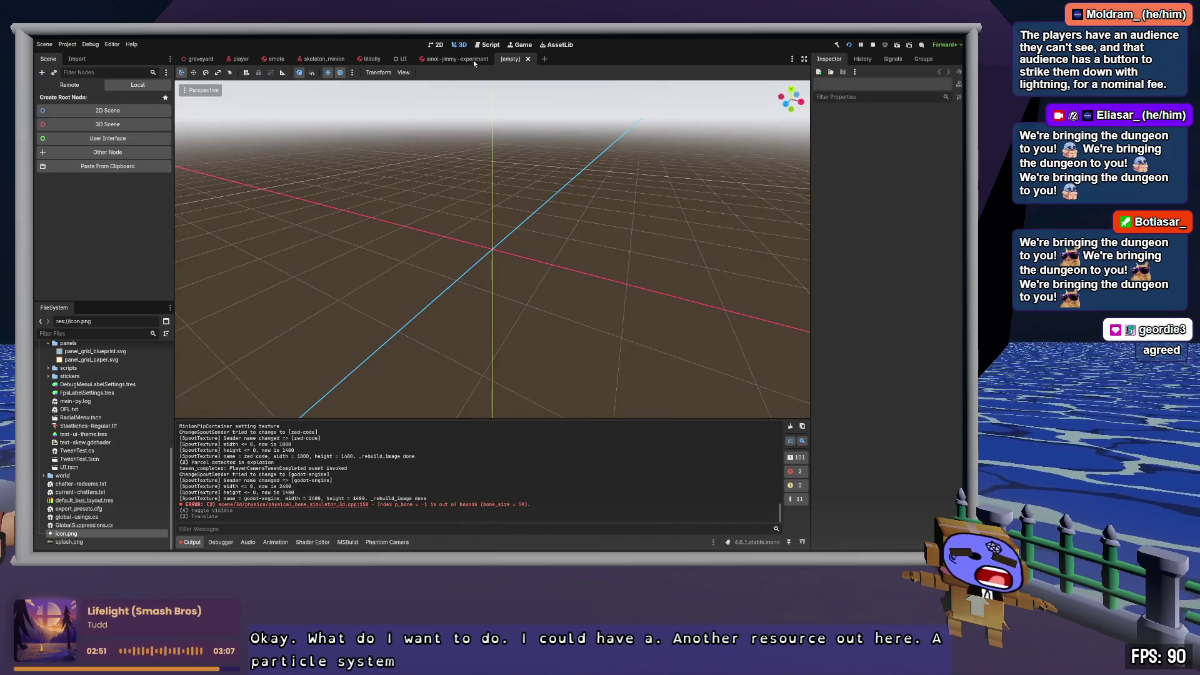
left_click(72, 124)
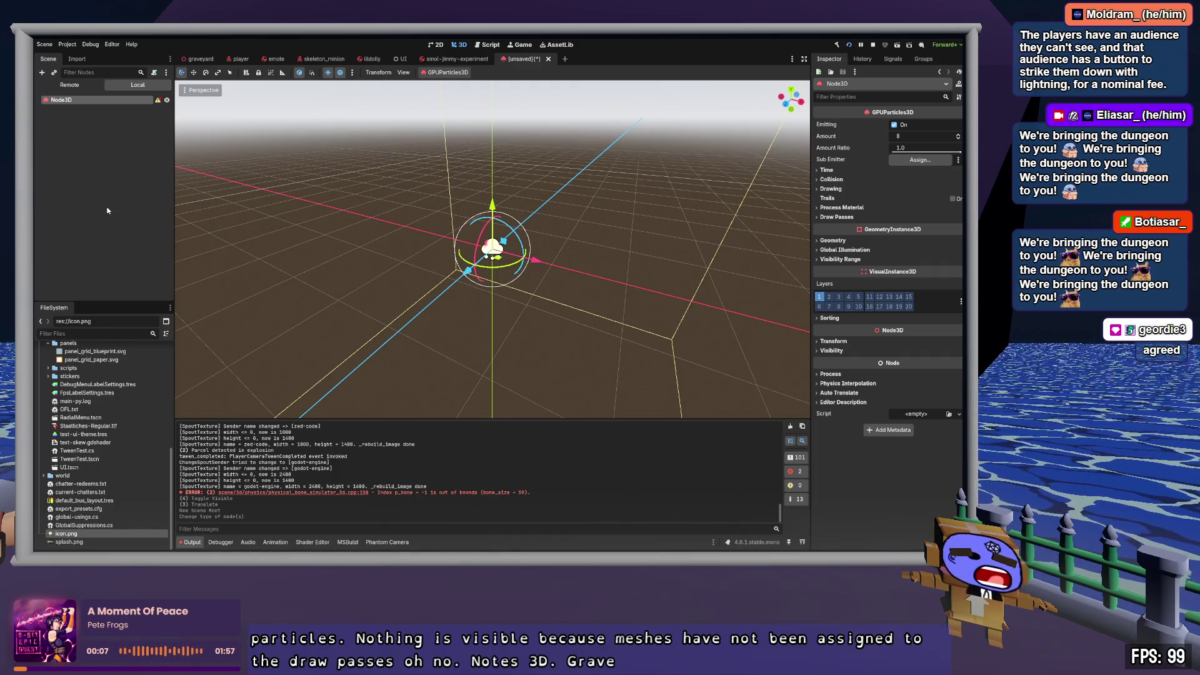
type("grave-spawn-particles")
key("Return")
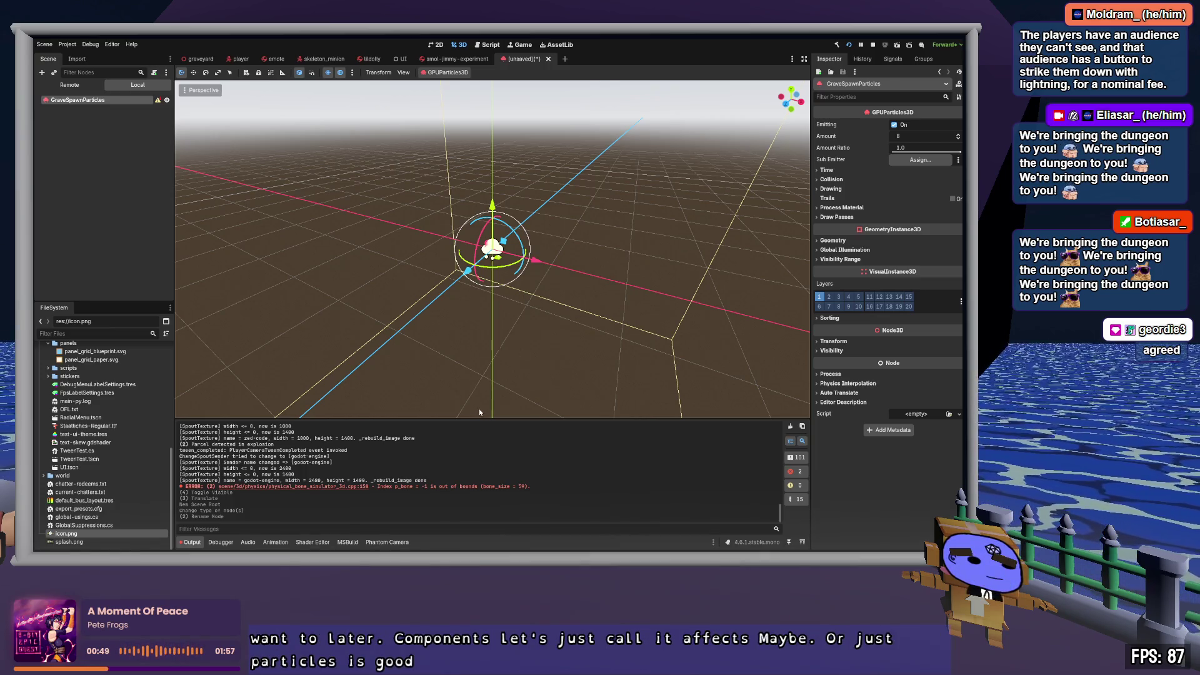
Step: Save the GraveSpawnParticles scene as grave_spawn_particles
key("ctrl+s")
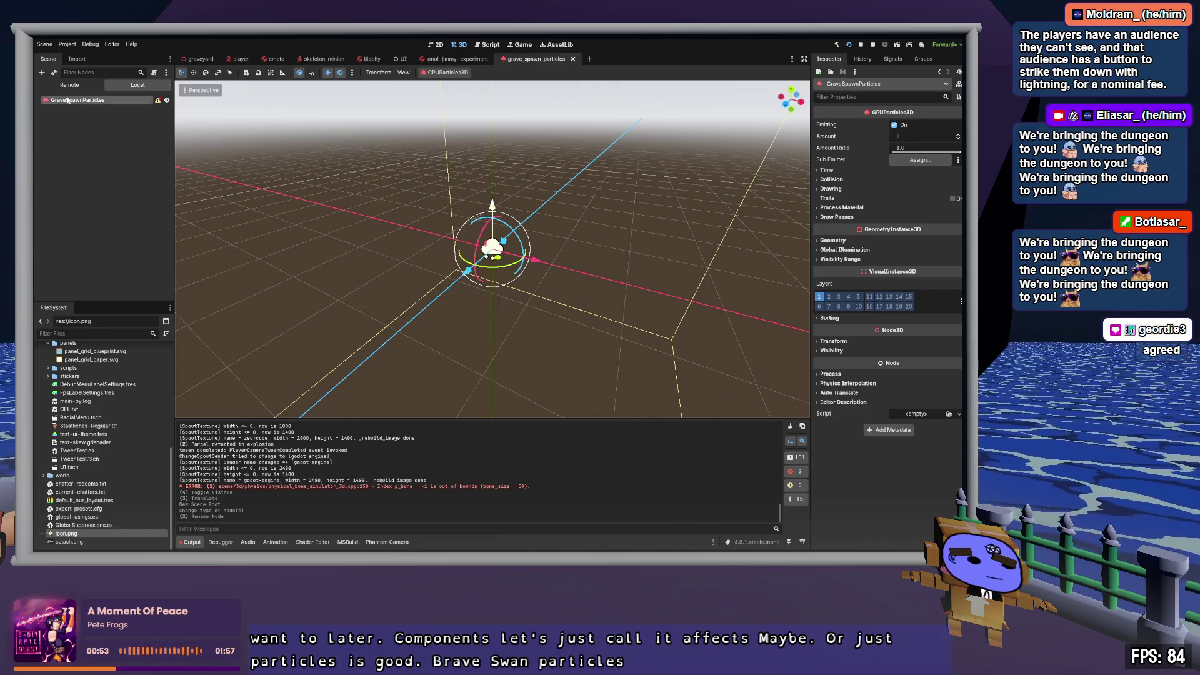
left_click(853, 169)
left_click(853, 169)
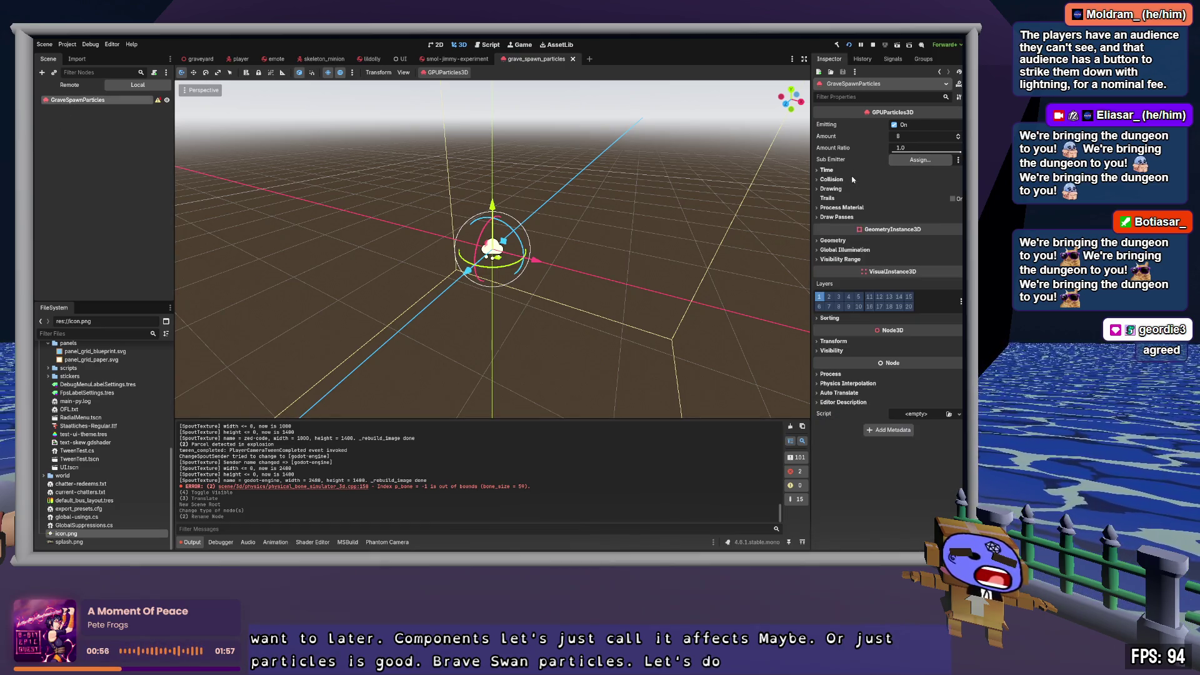
Step: Assign a new ParticleProcessMaterial as the particles' Process Material
left_click(843, 208)
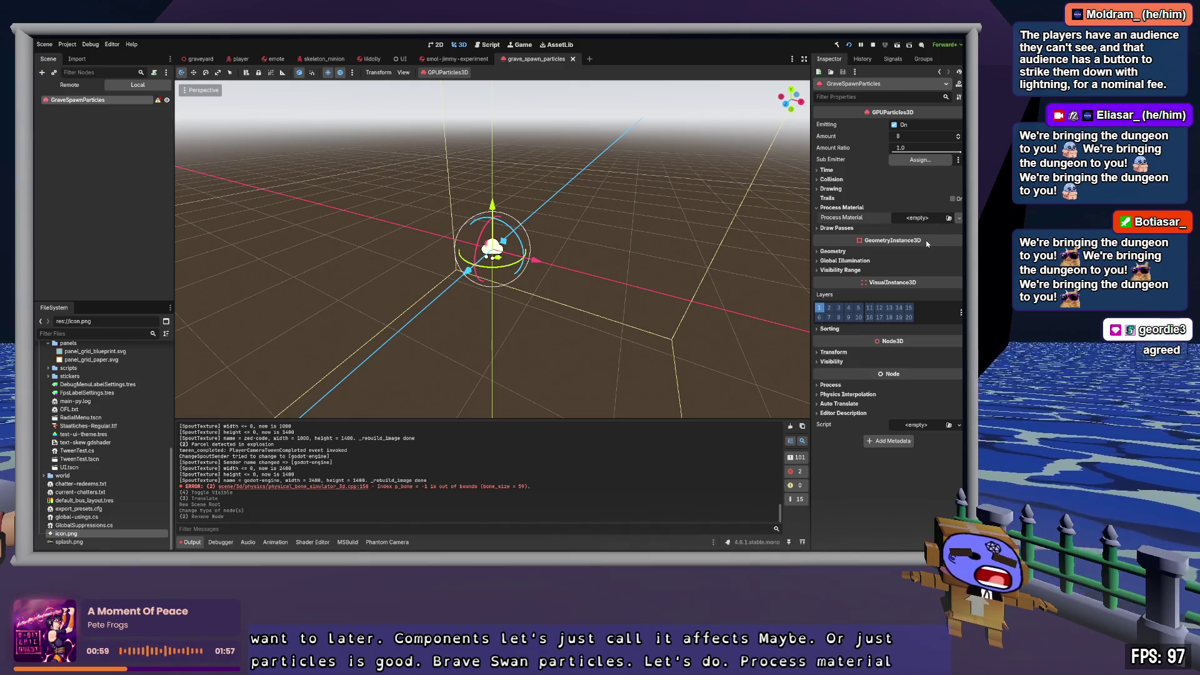
left_click(924, 218)
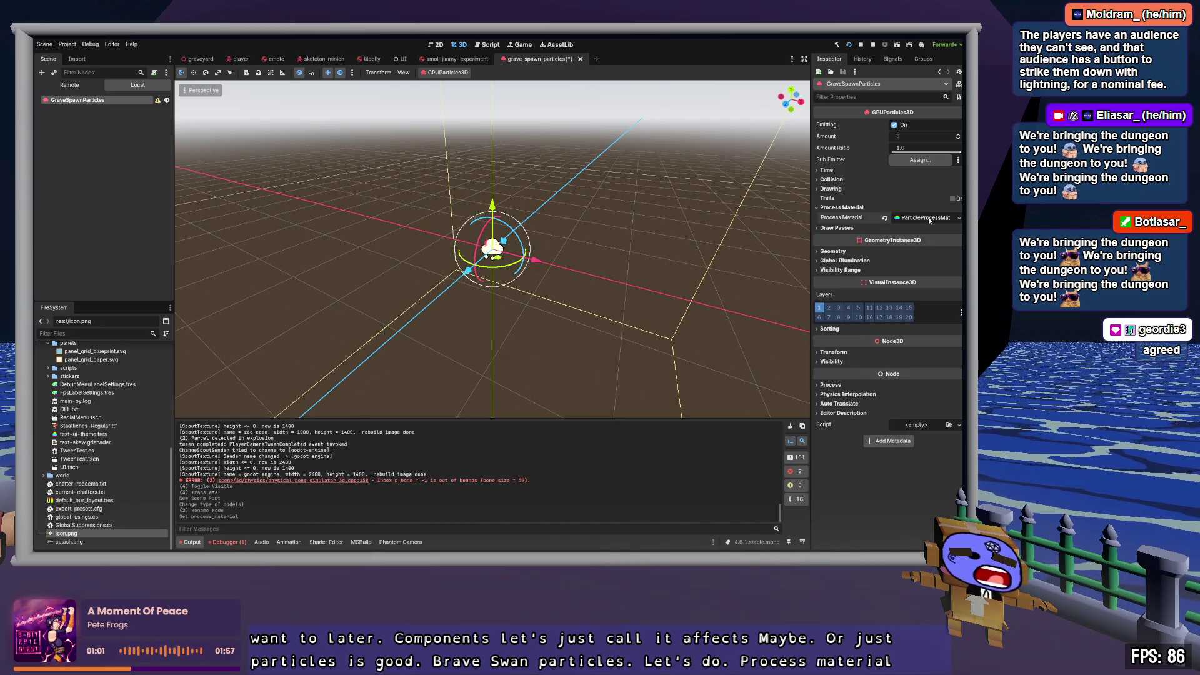
left_click(930, 218)
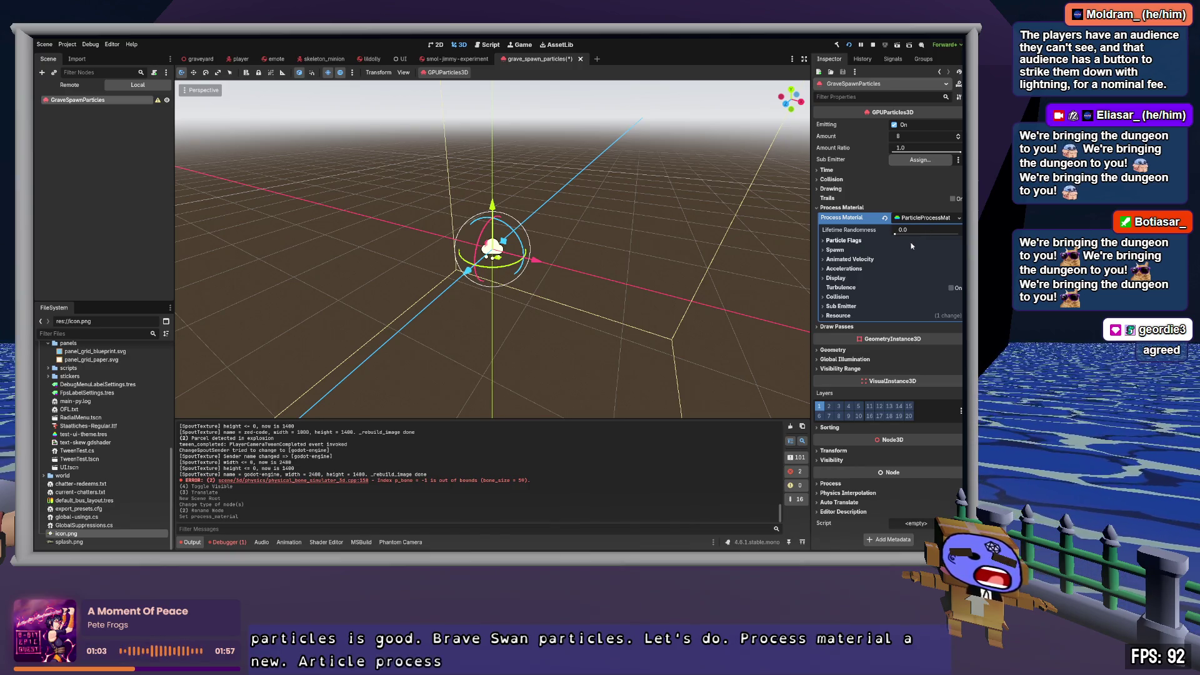
left_click(842, 241)
left_click(843, 241)
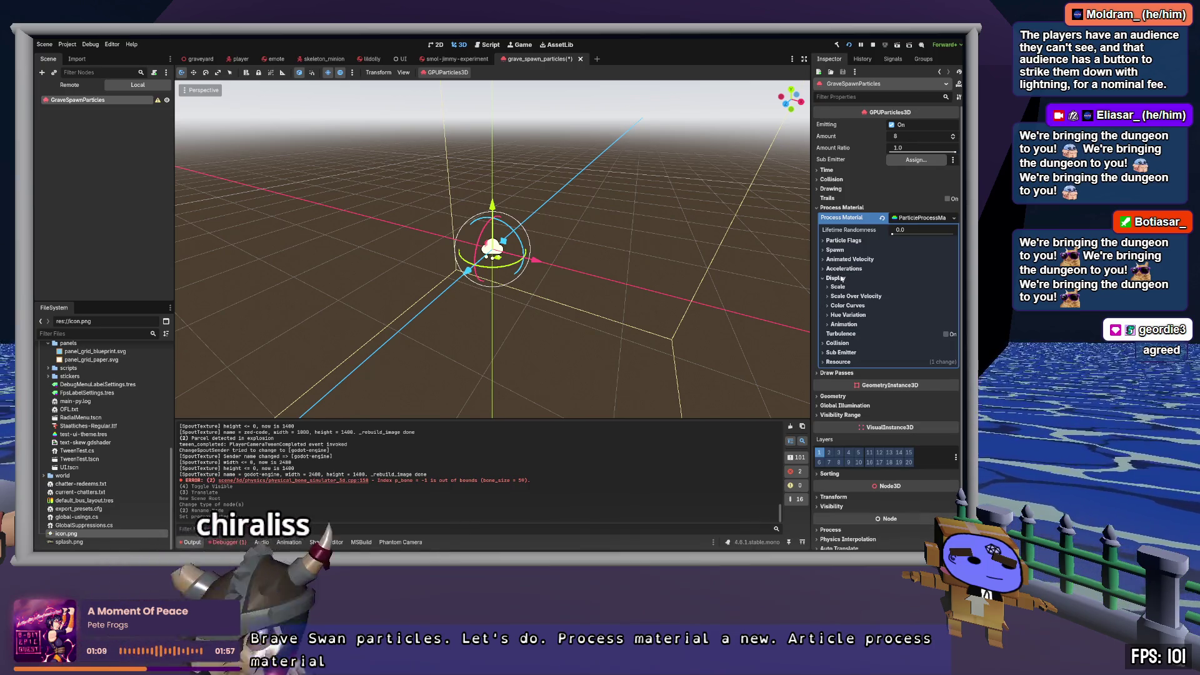
Step: Set Draw Passes Pass 1 to a new SphereMesh
left_click(850, 218)
left_click(849, 227)
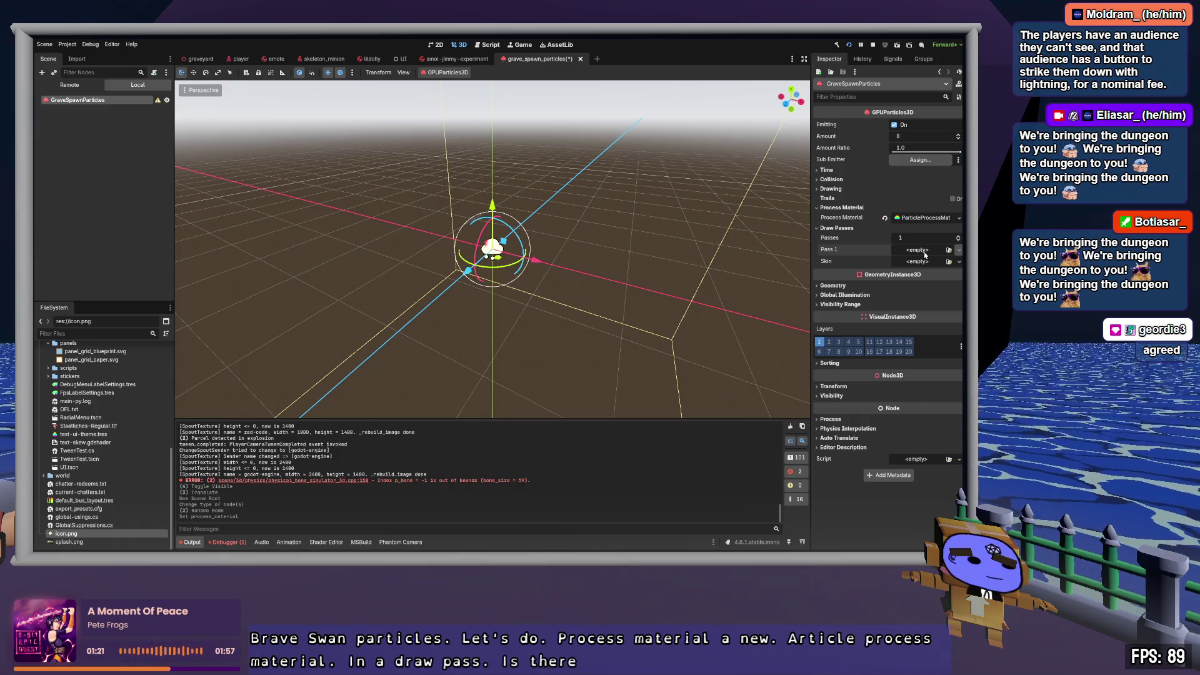
left_click(924, 255)
left_click(918, 344)
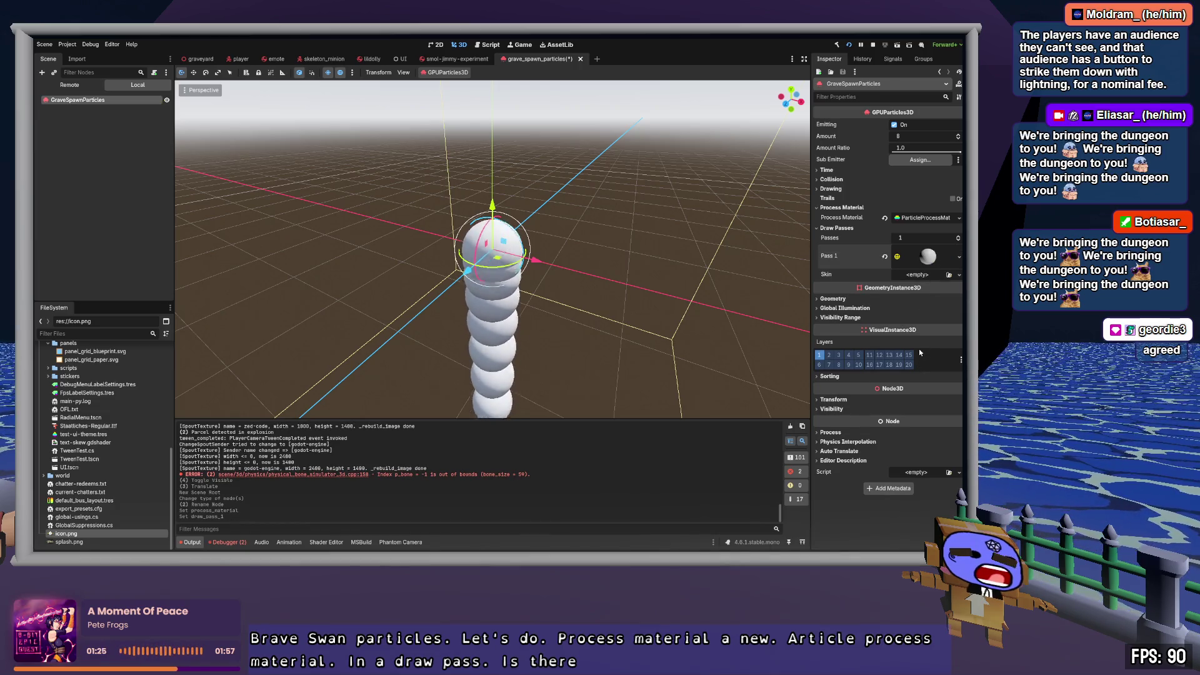
Step: Set the spawn velocity direction to 0, 4, 0
mouse_move(670, 265)
left_mouse_down()
mouse_move(625, 269)
mouse_move(616, 300)
mouse_move(694, 270)
left_mouse_up()
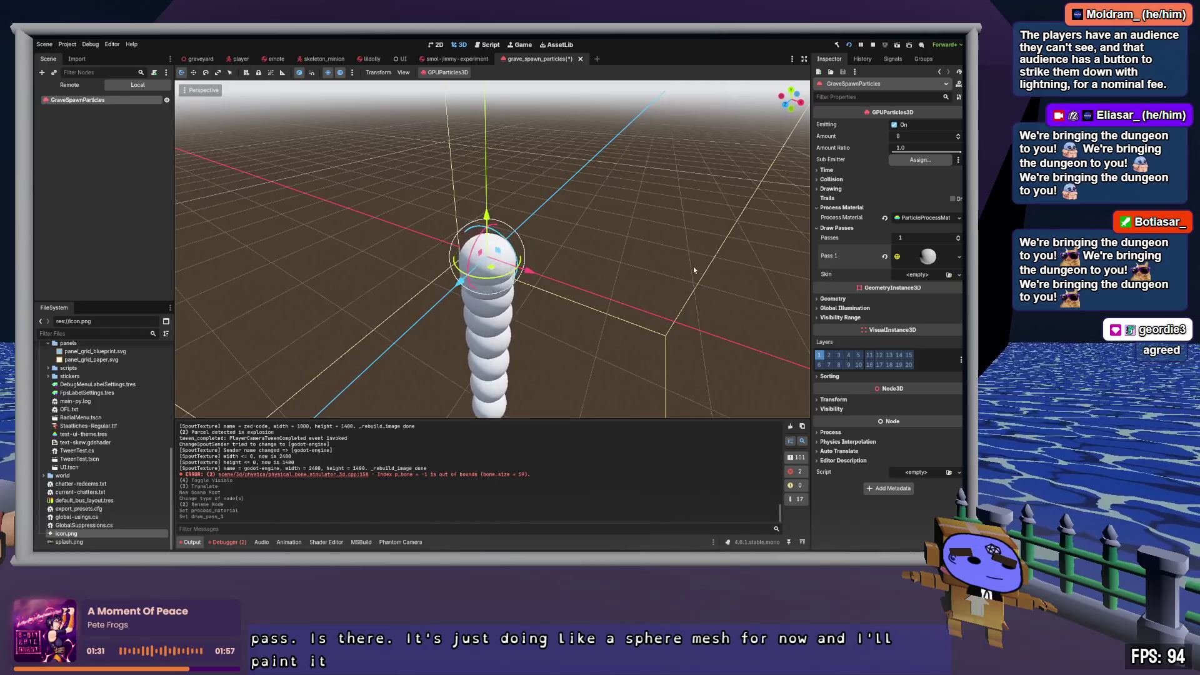
left_click(918, 219)
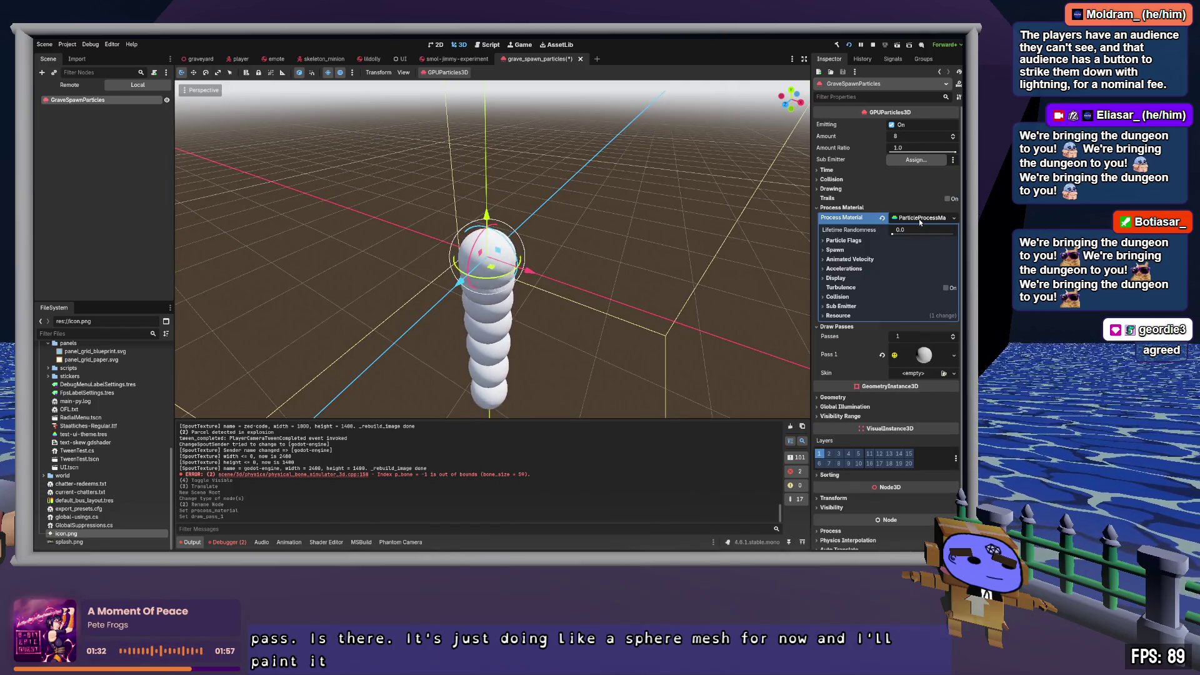
left_click(836, 250)
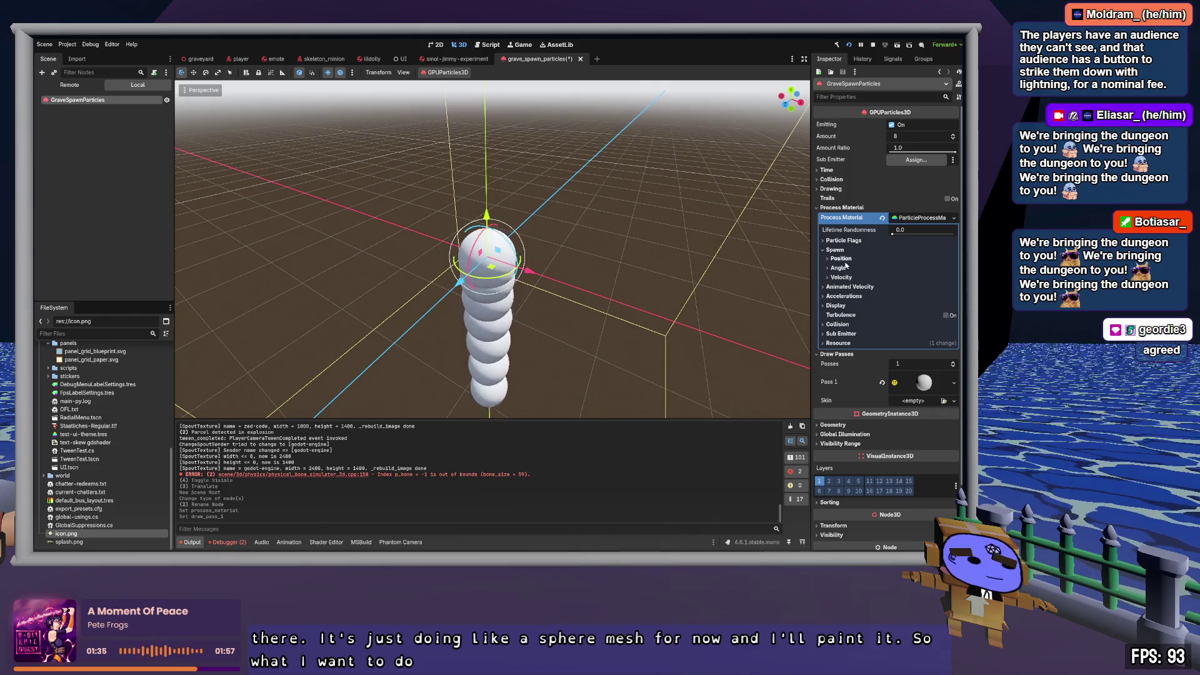
left_click(841, 276)
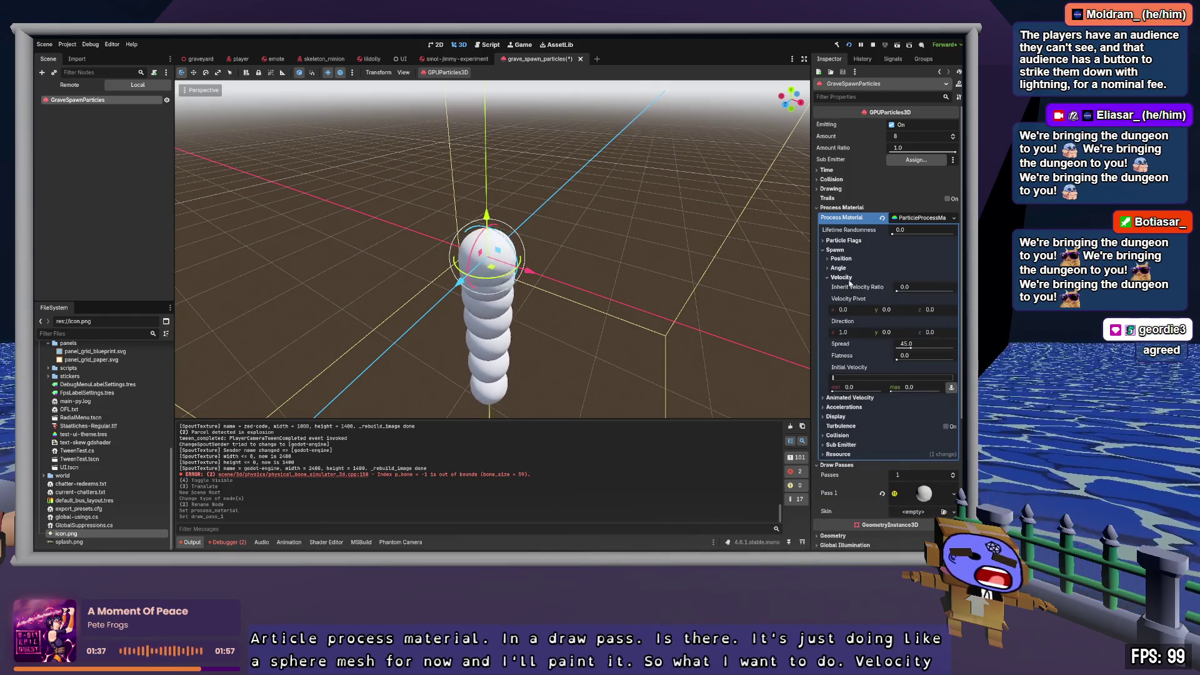
left_click(854, 332)
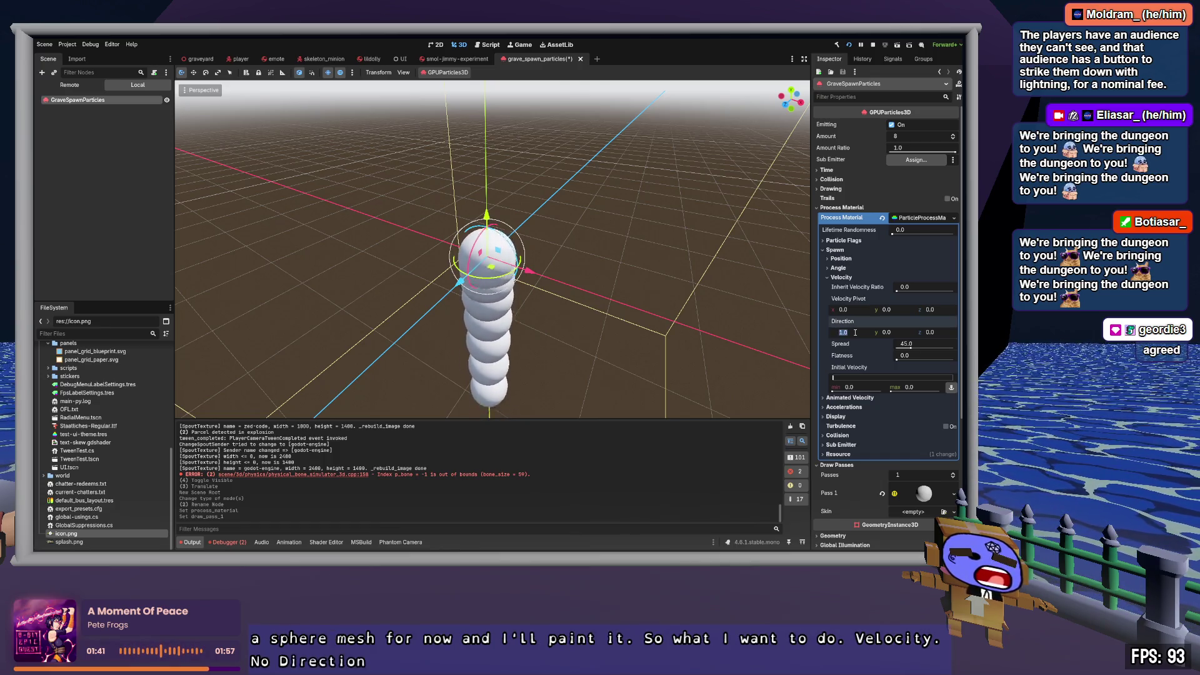
type("0")
key("Return")
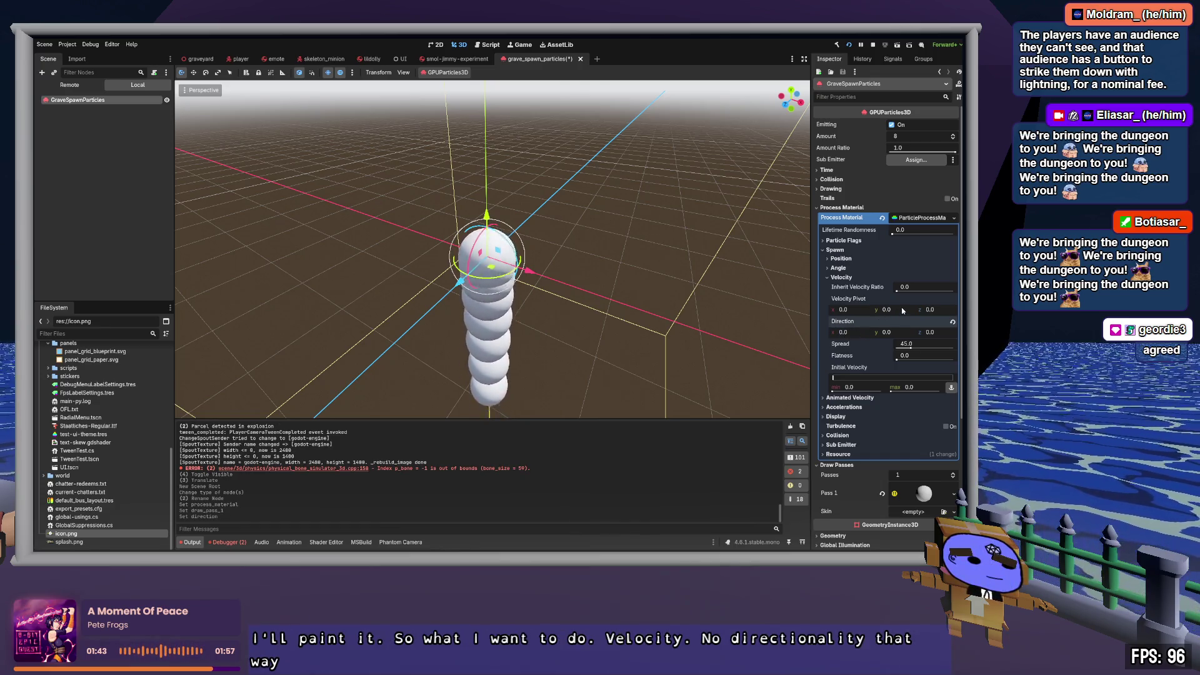
type("4")
key("Tab")
Step: Set the particles' initial velocity to 4
left_click(900, 333)
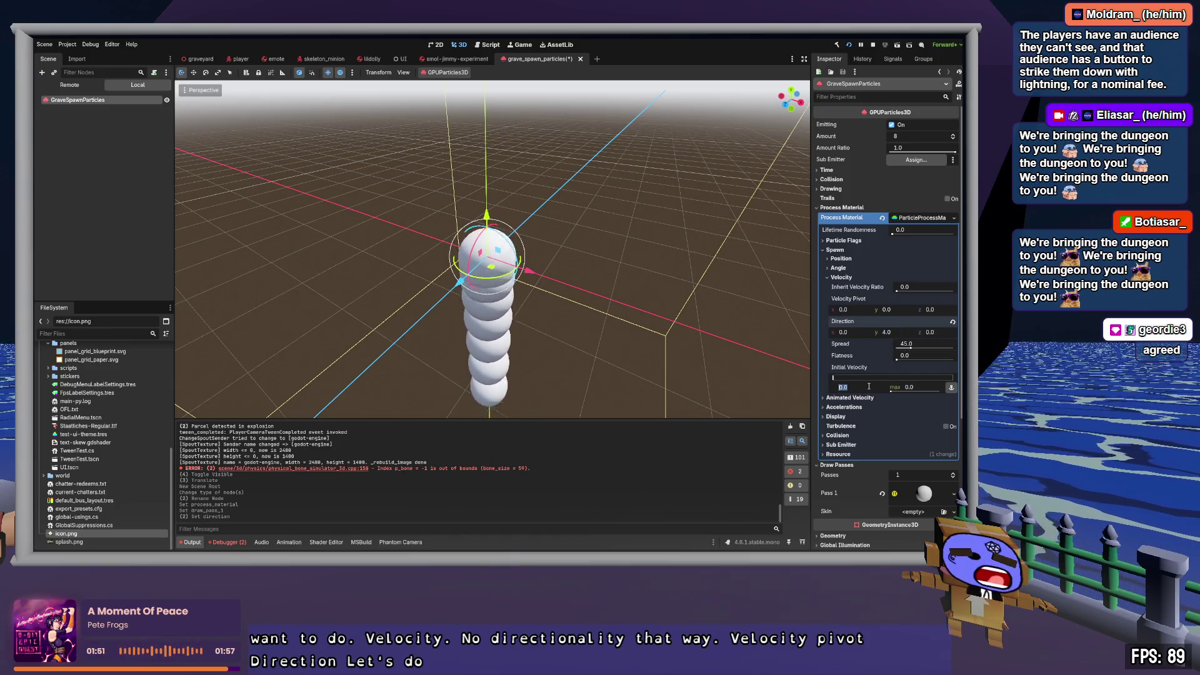
type("4")
key("Tab")
mouse_move(706, 248)
left_mouse_down()
mouse_move(625, 263)
mouse_move(615, 302)
mouse_move(617, 250)
mouse_move(688, 253)
left_mouse_up()
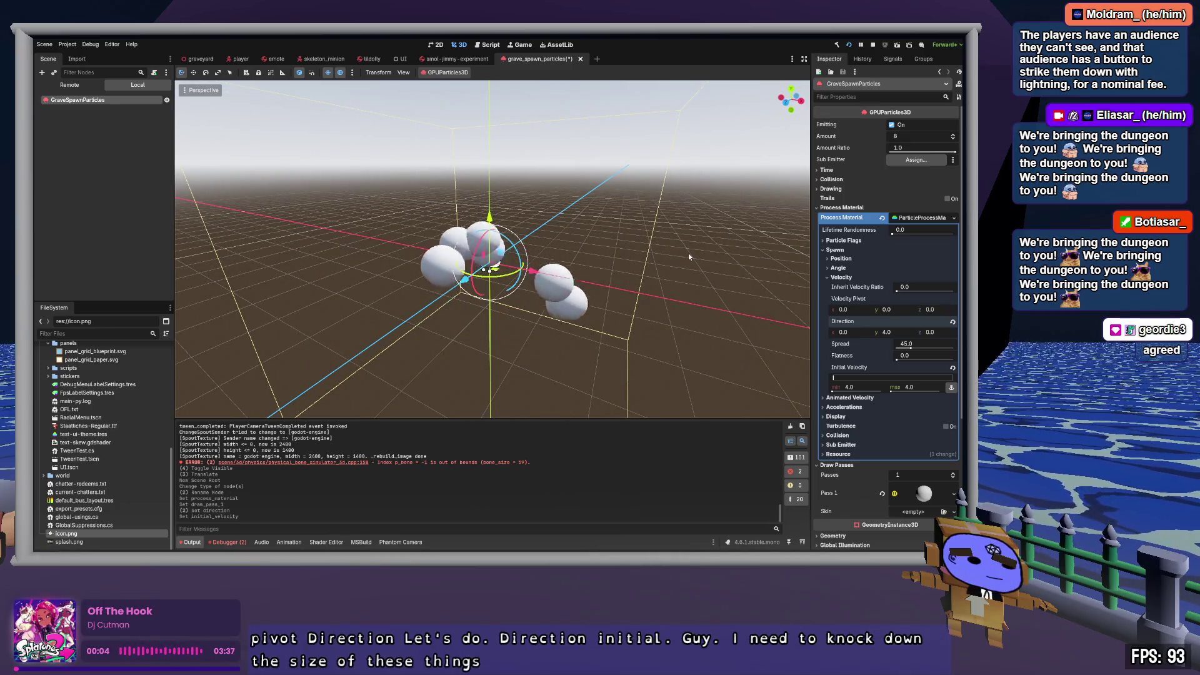
Step: Set the emission direction's Y to 1.0
left_click(835, 250)
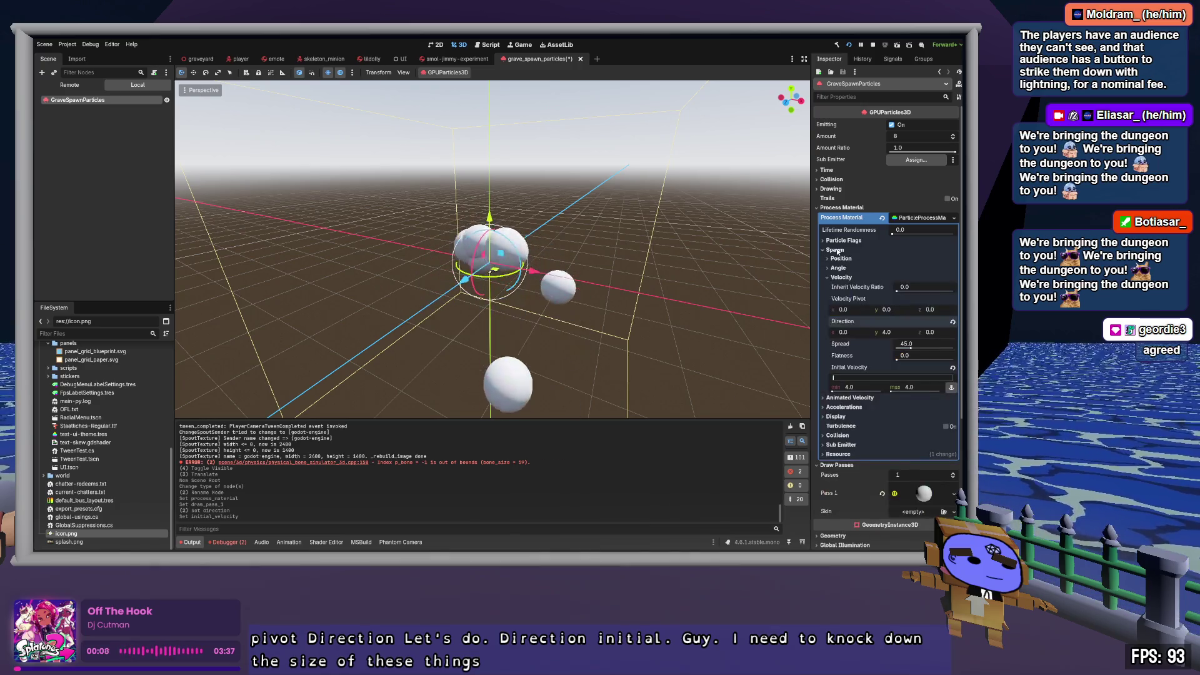
left_click(836, 250)
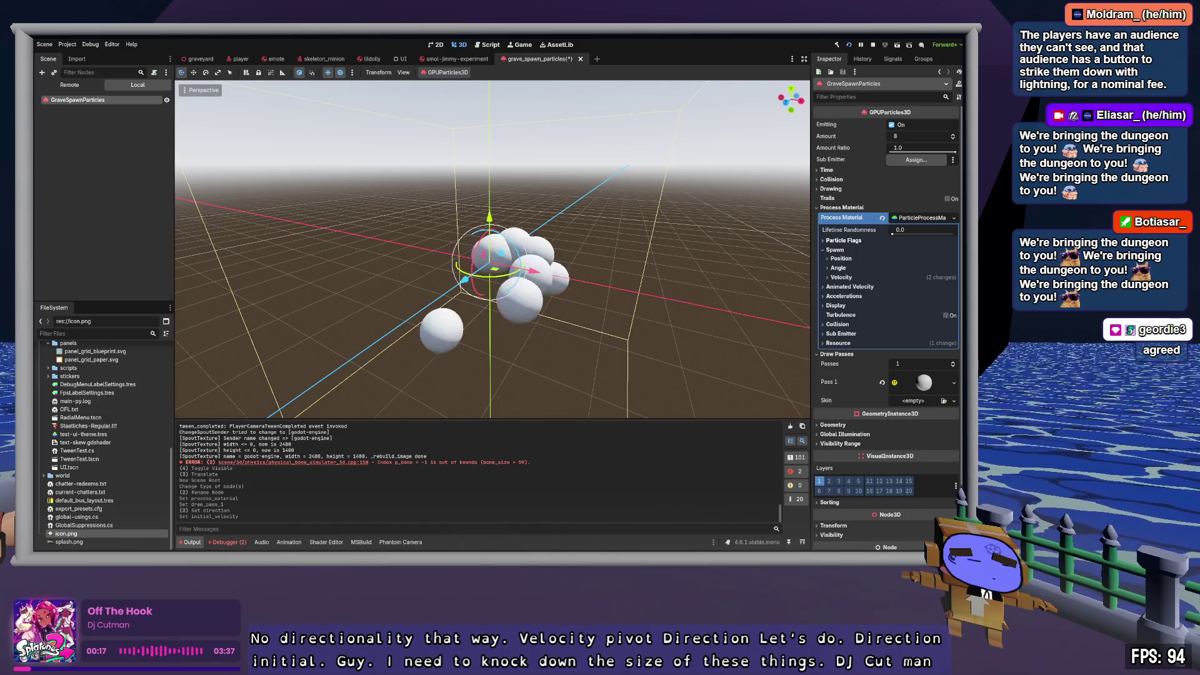
left_click(854, 241)
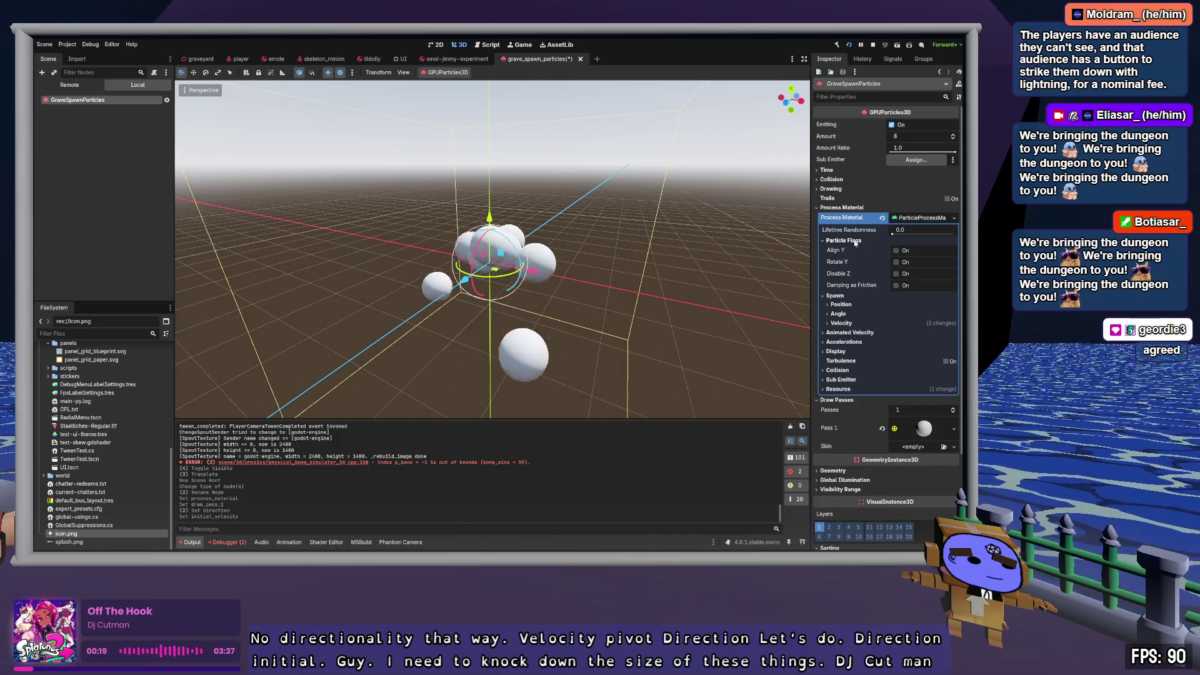
left_click(855, 241)
left_click(859, 277)
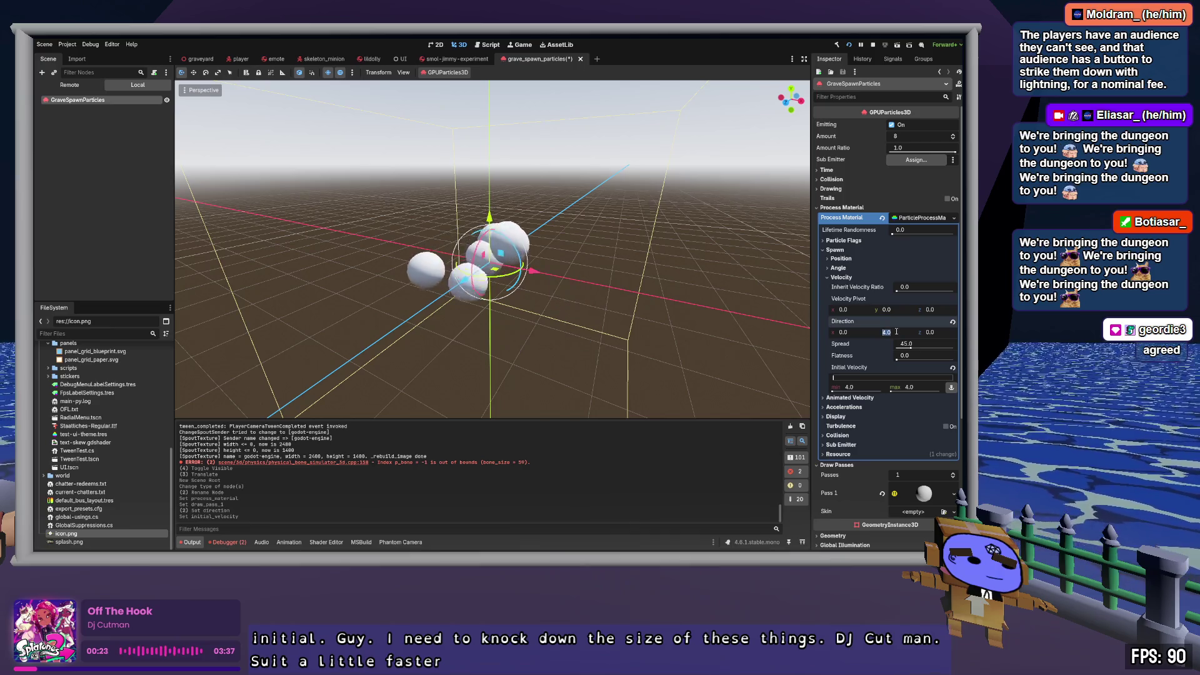
type("1")
key("Tab")
Step: Set the maximum initial velocity to 12 and the particle amount to 20
left_click(871, 388)
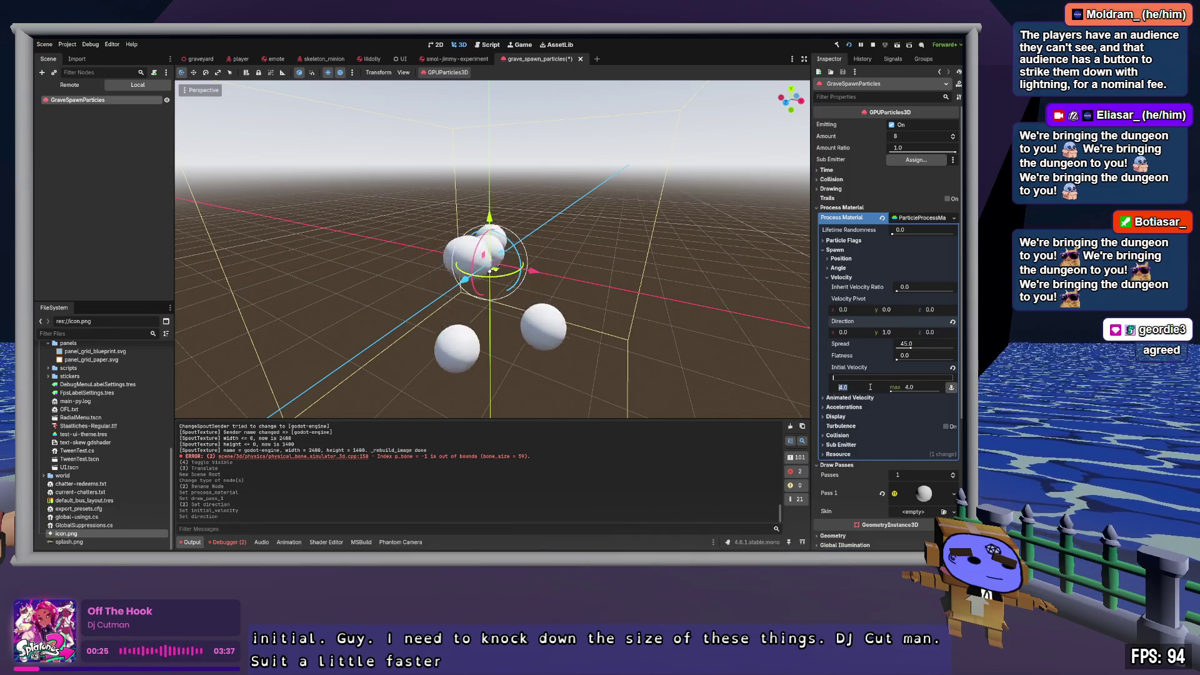
left_click(912, 387)
type("12")
key("Return")
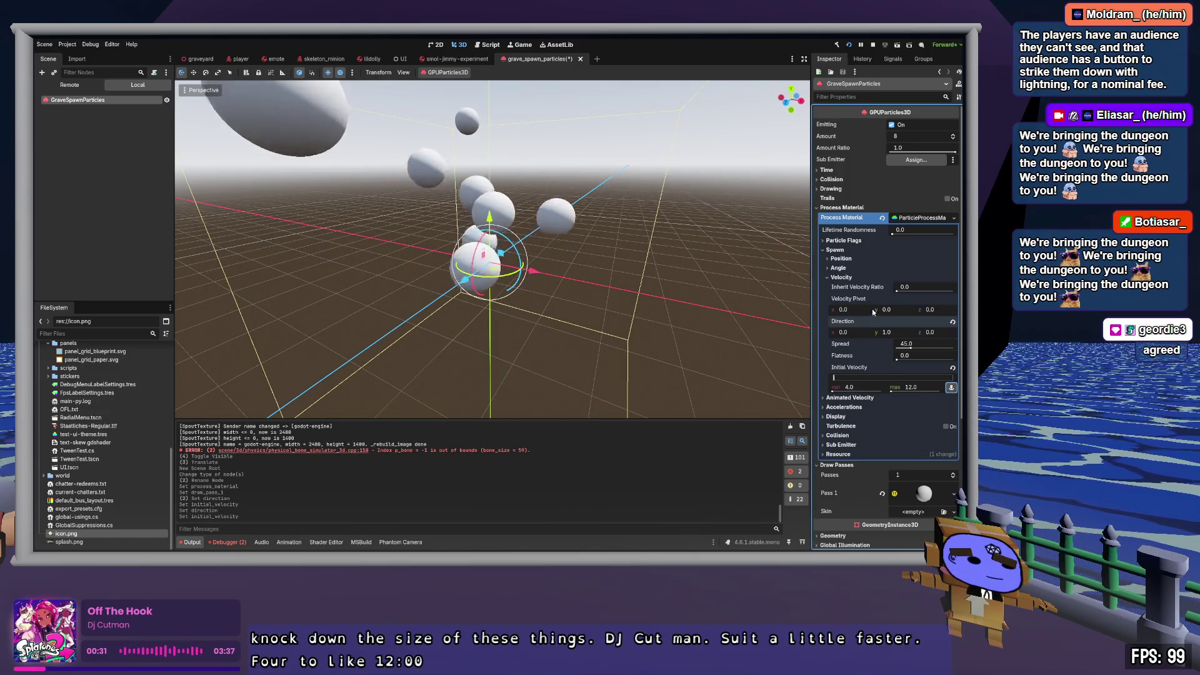
left_click(909, 136)
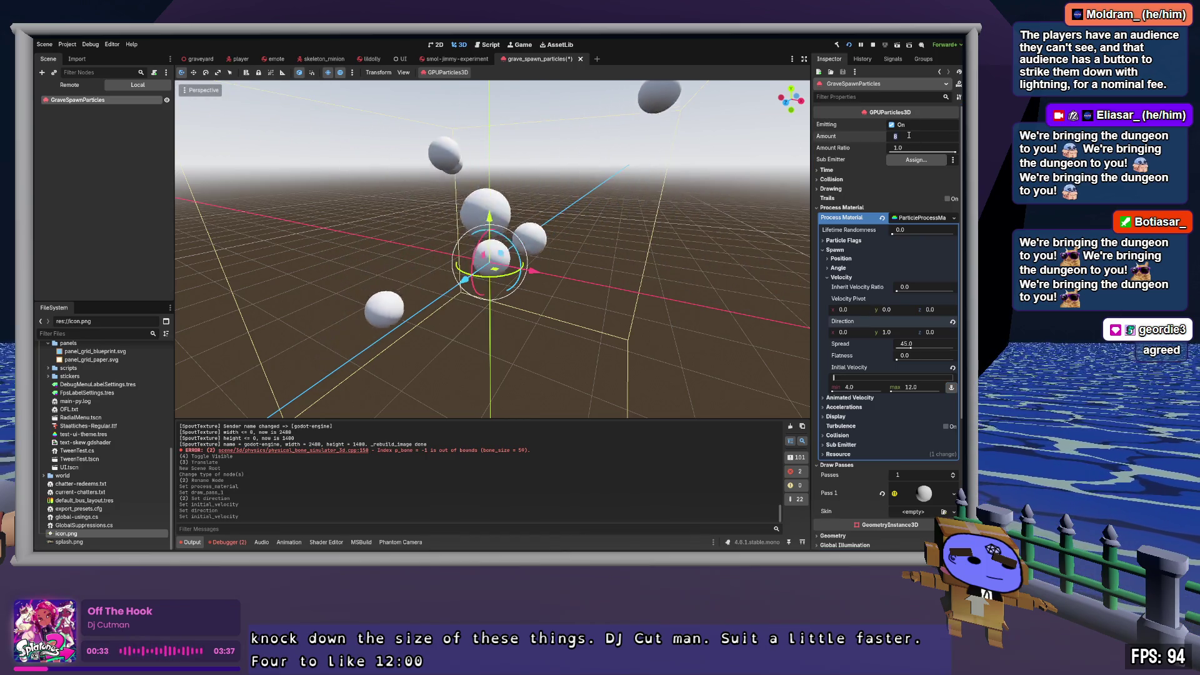
type("20")
key("Tab")
Step: Reduce the amount to 12 particles and the maximum initial velocity to 8.0
left_click(745, 209)
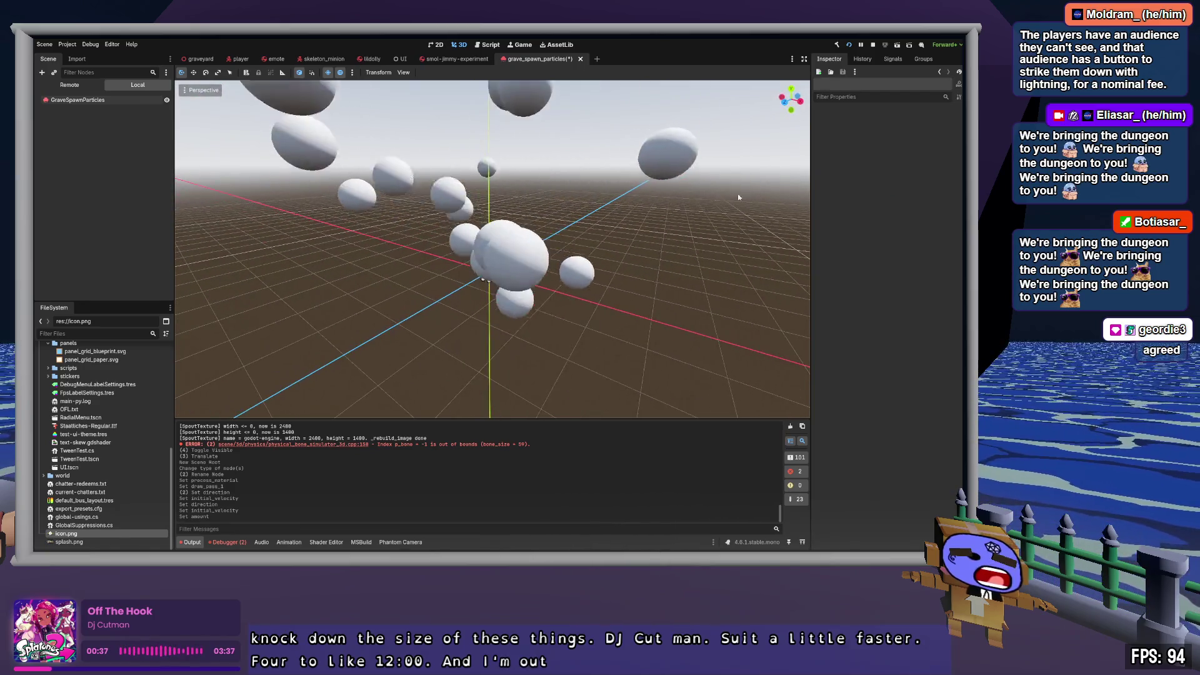
left_click(78, 100)
left_click(917, 137)
type("12")
key("Return")
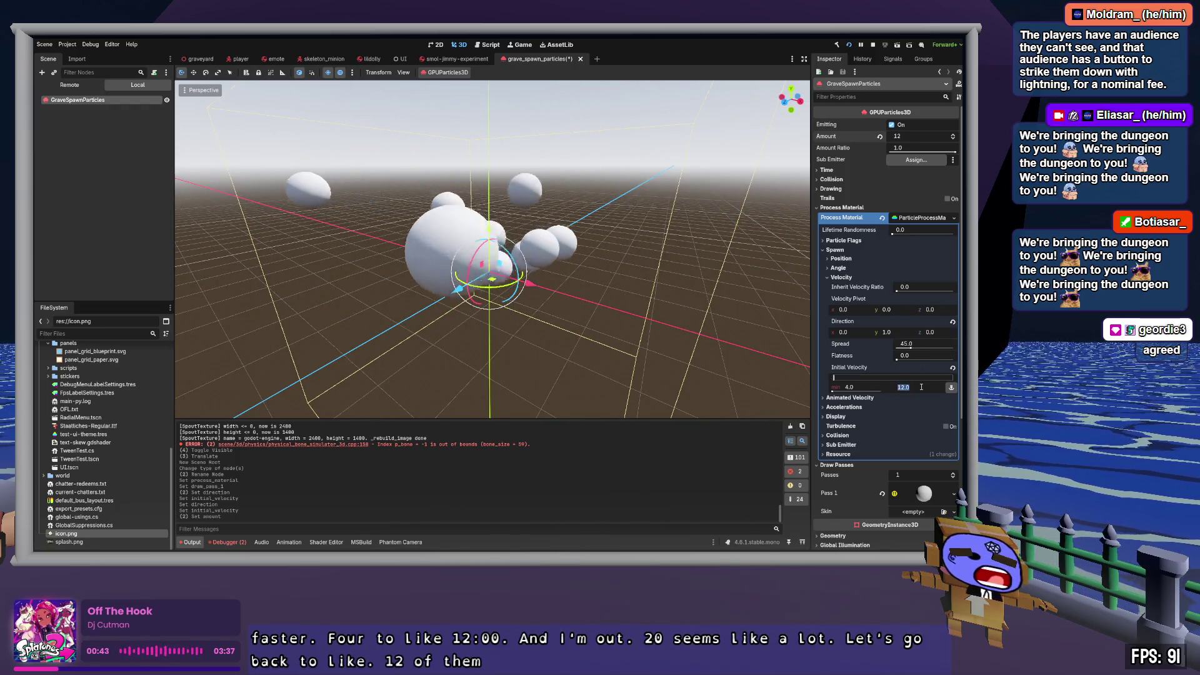
type("8")
key("Return")
left_click_drag(681, 285, 708, 287)
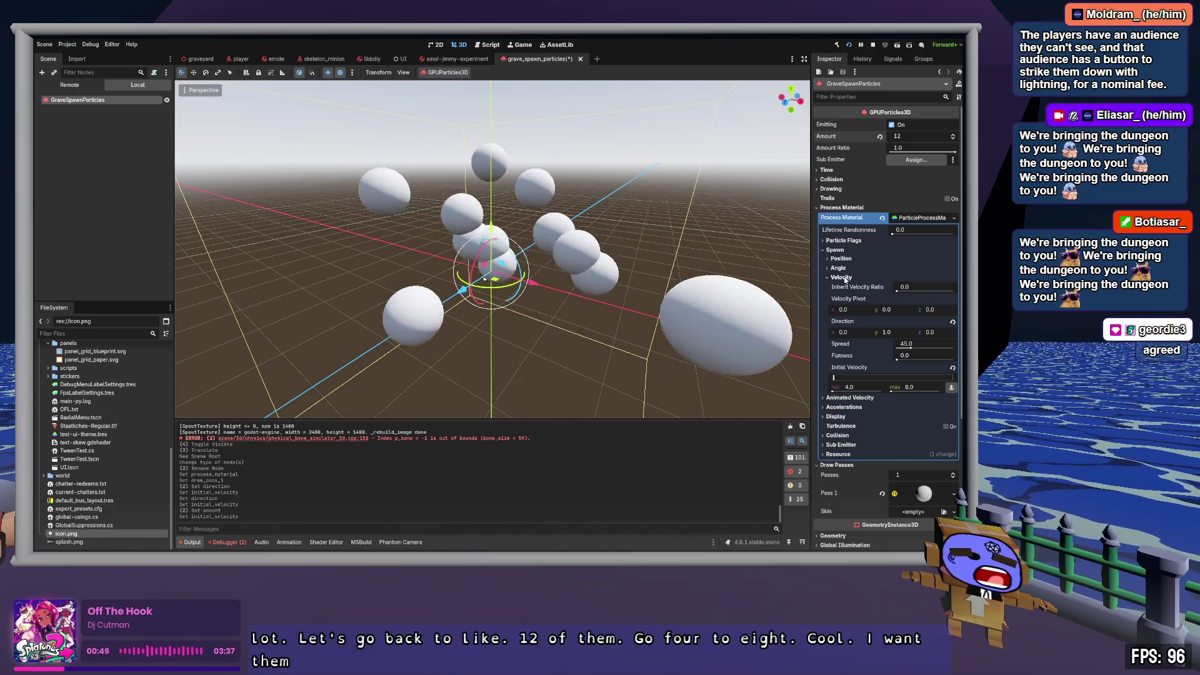
left_click(841, 278)
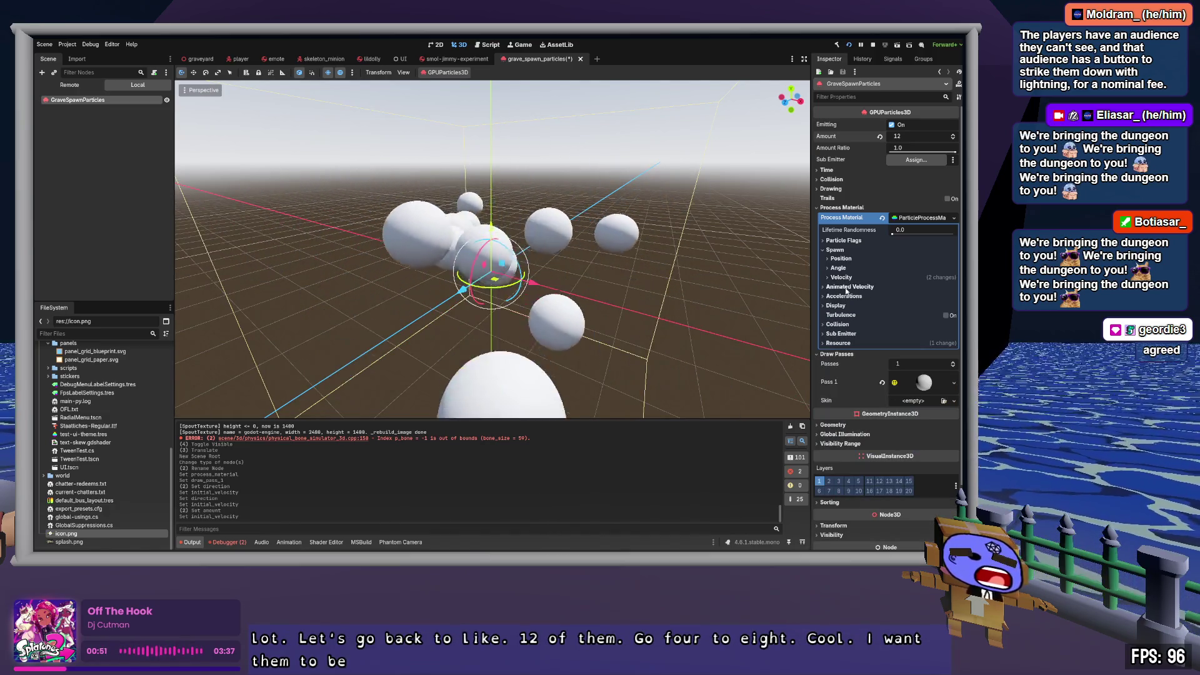
Step: Set the particle Display scale range to 0.1 minimum and 0.2 maximum
left_click(836, 305)
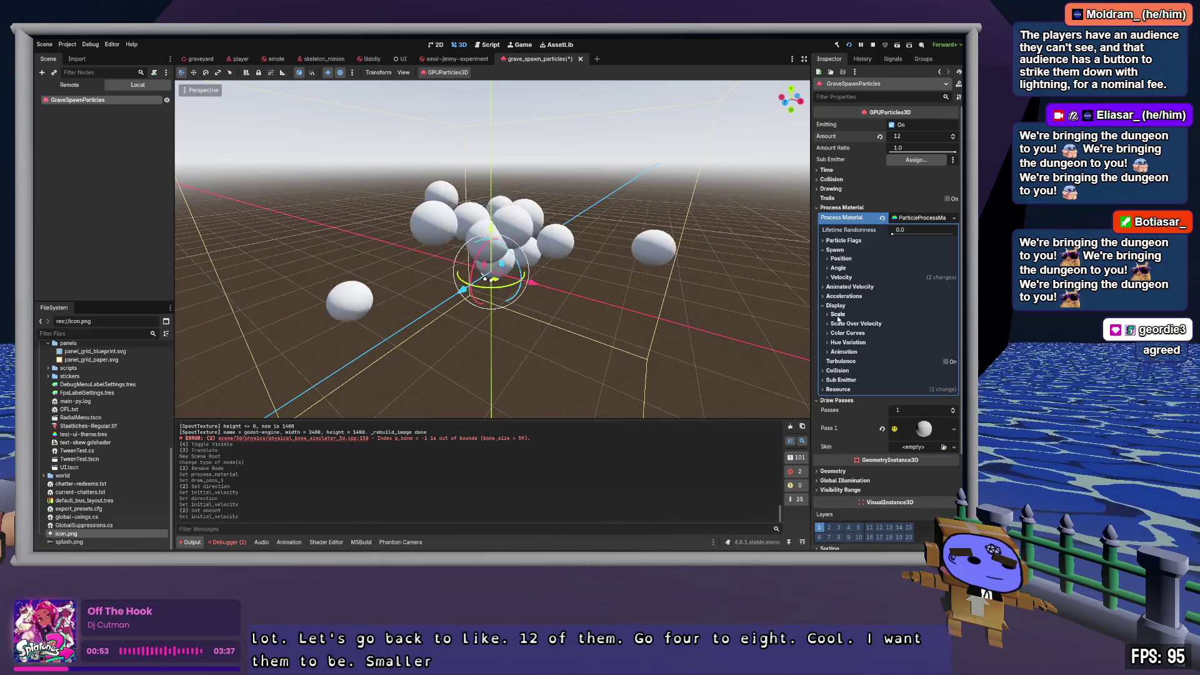
left_click(838, 315)
left_click(862, 342)
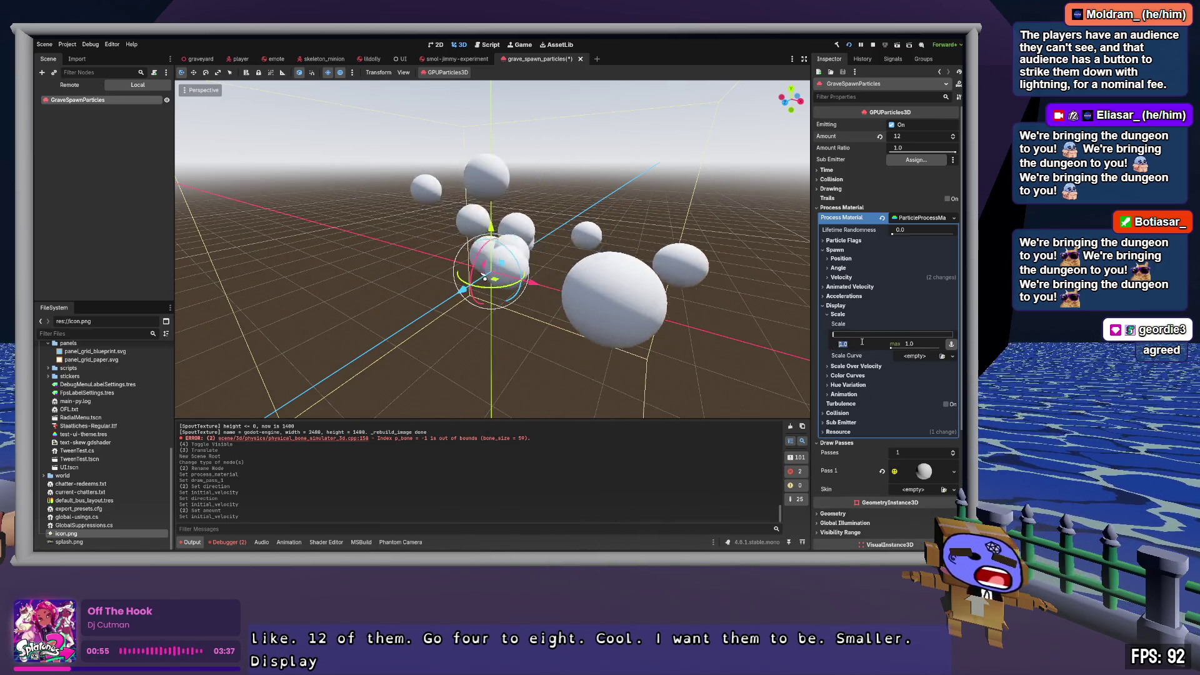
type("0.1")
key("Tab")
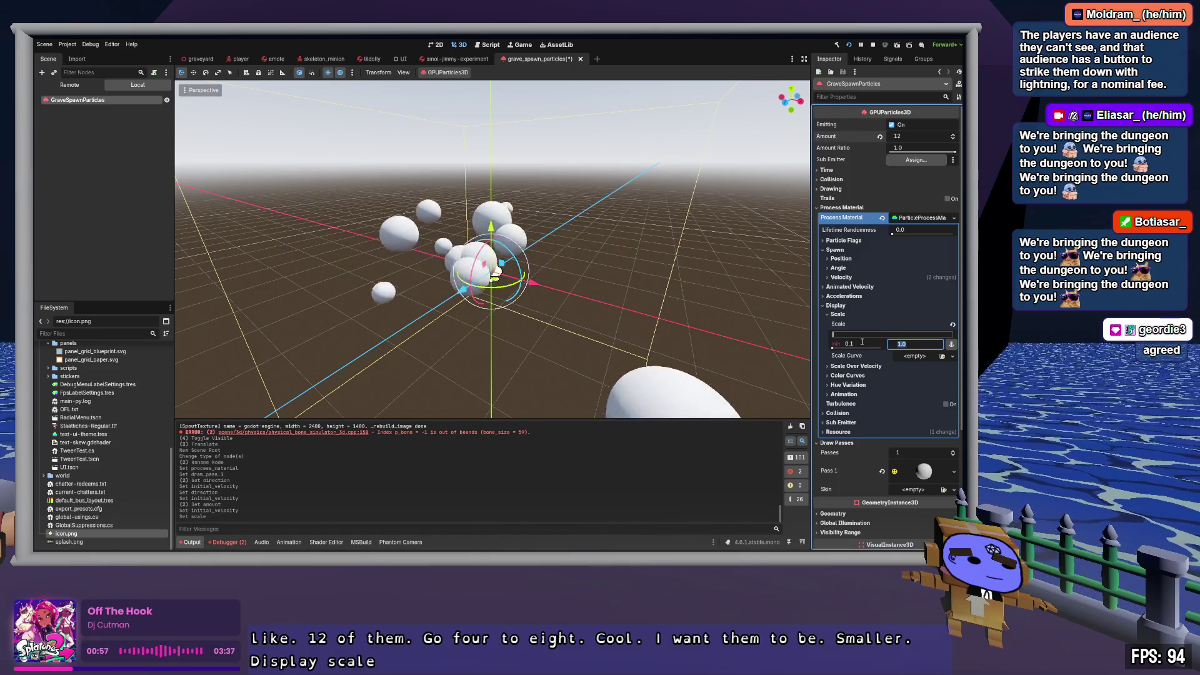
type("0.2")
key("Return")
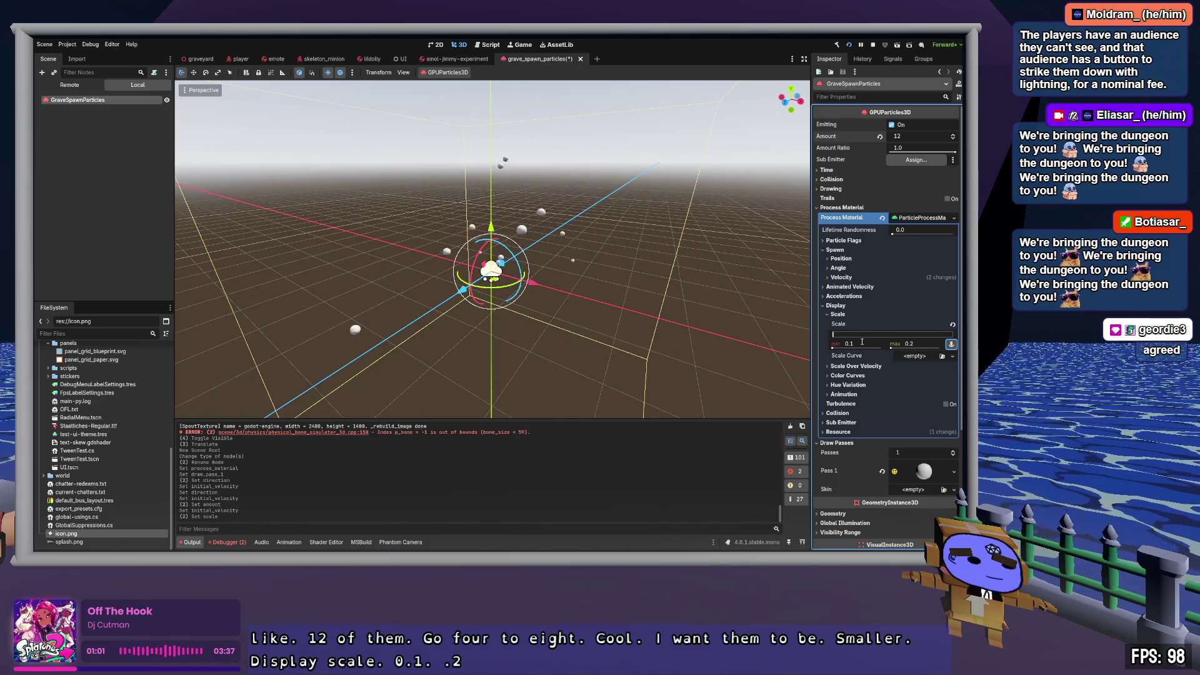
Step: Pick a brown colour under Color Curves for the particles
scroll(736, 305, "down", 2)
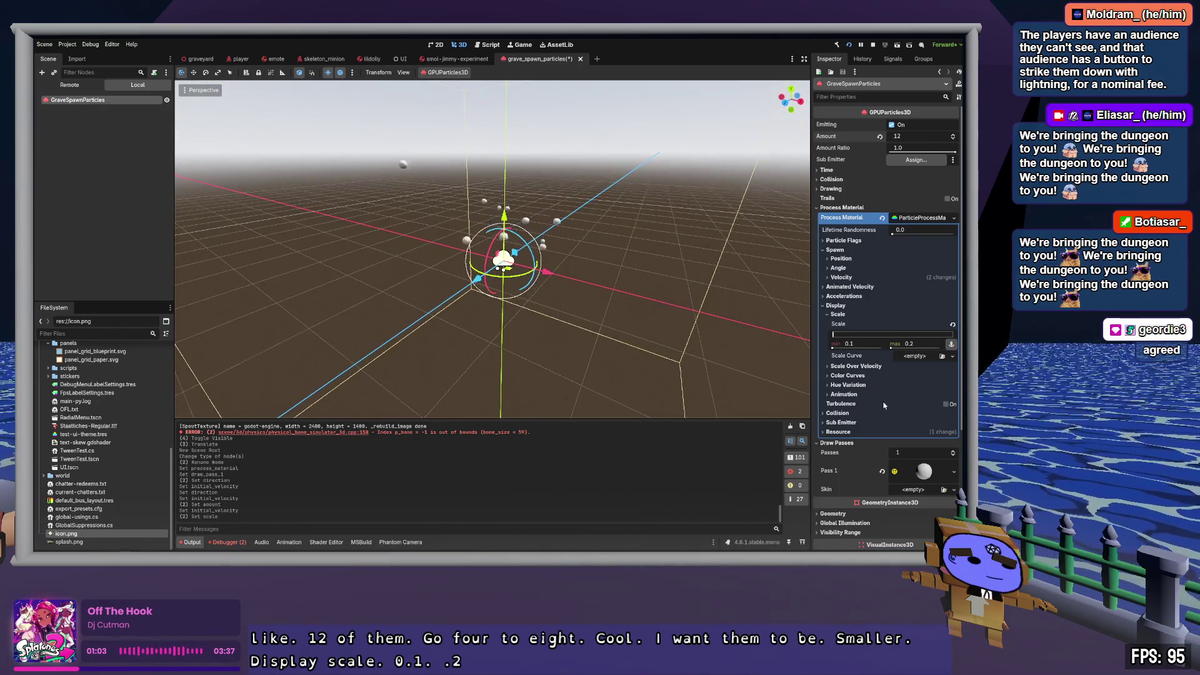
left_click(847, 376)
left_click(921, 389)
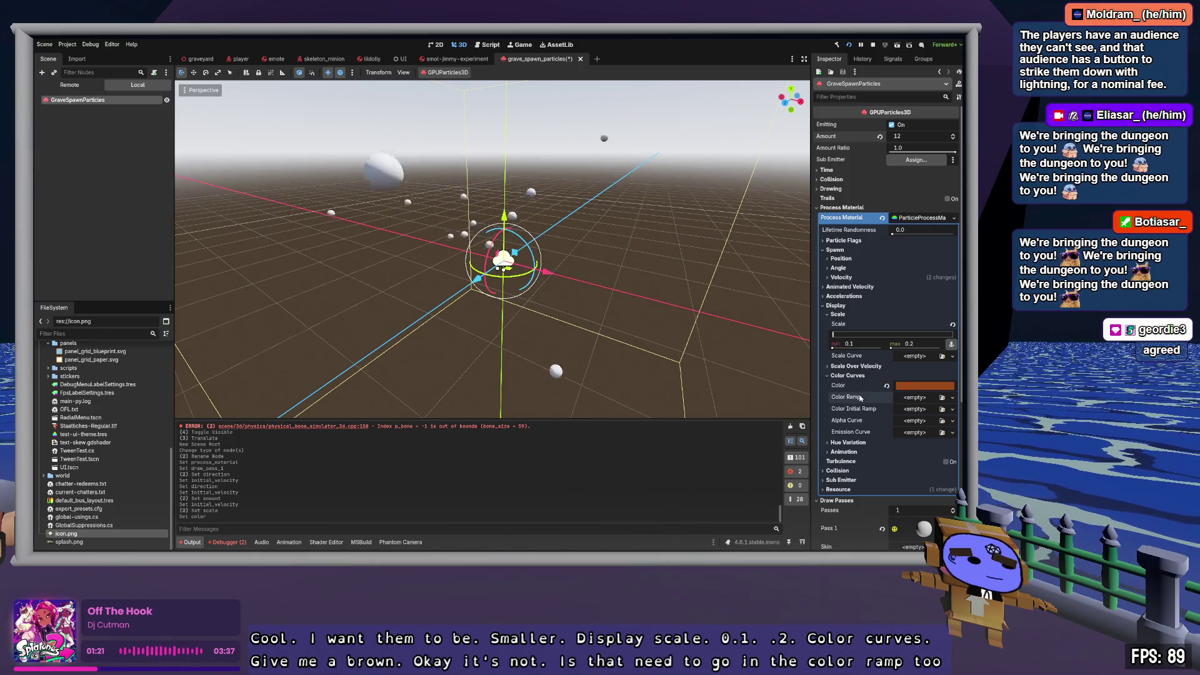
Step: Add a GradientTexture1D colour ramp and recolour its left point brown
left_click(903, 400)
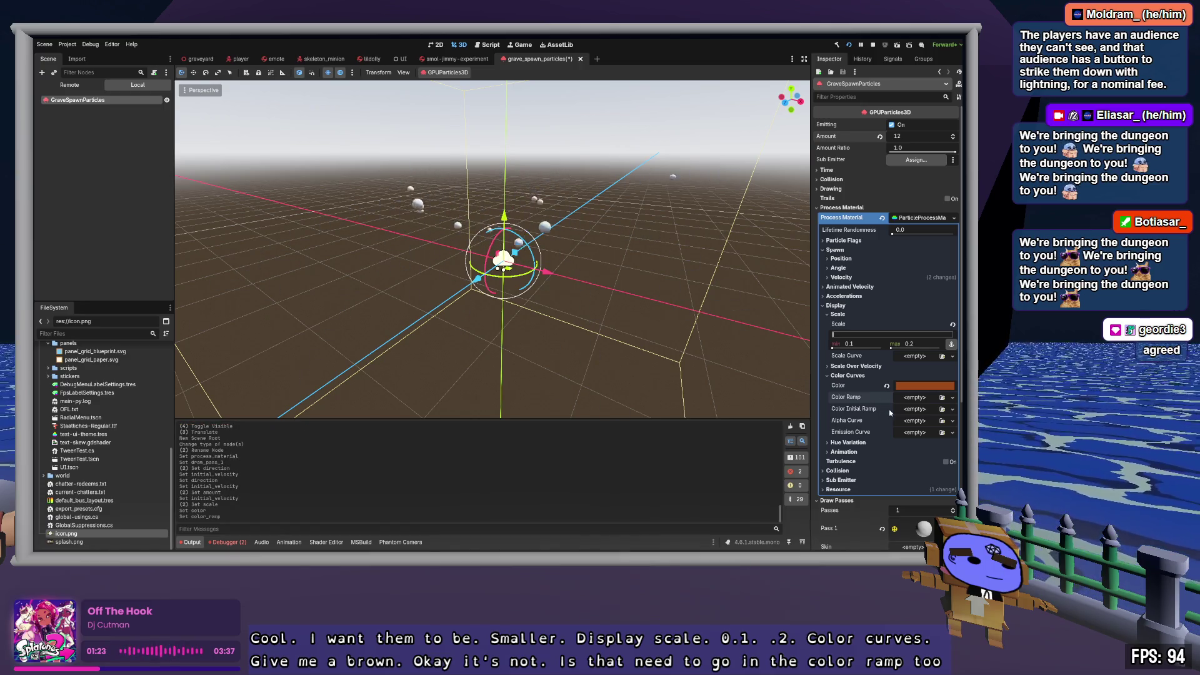
left_click(928, 400)
left_click(927, 410)
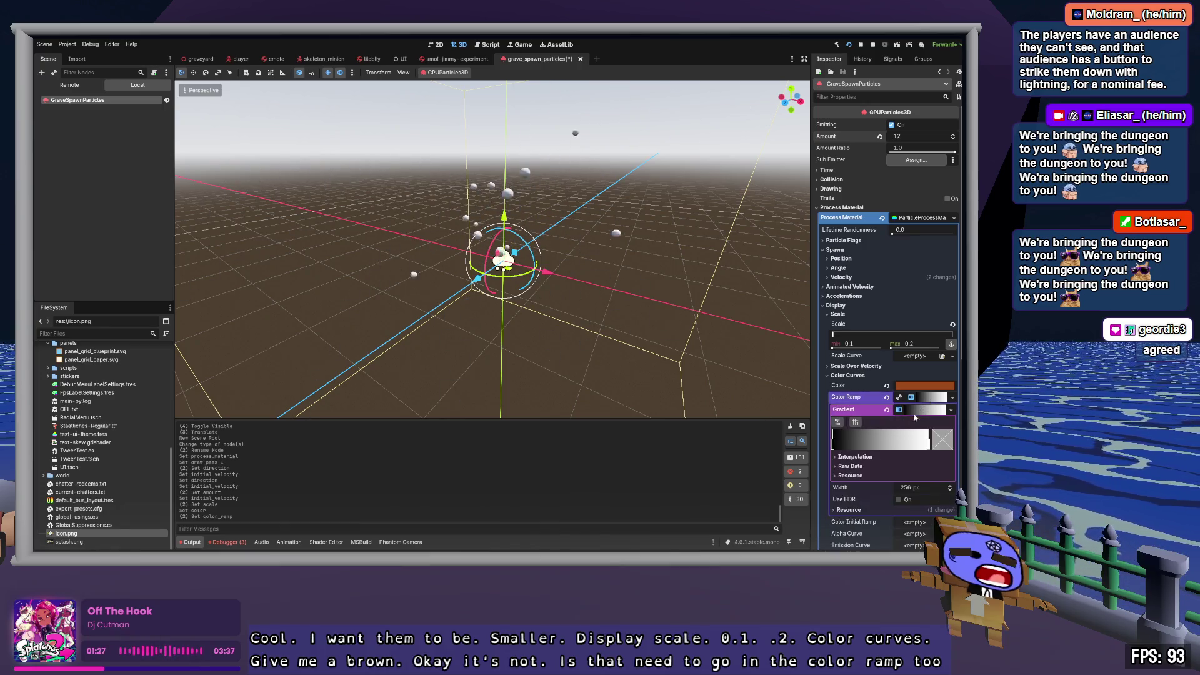
right_click(834, 445)
left_click(834, 445)
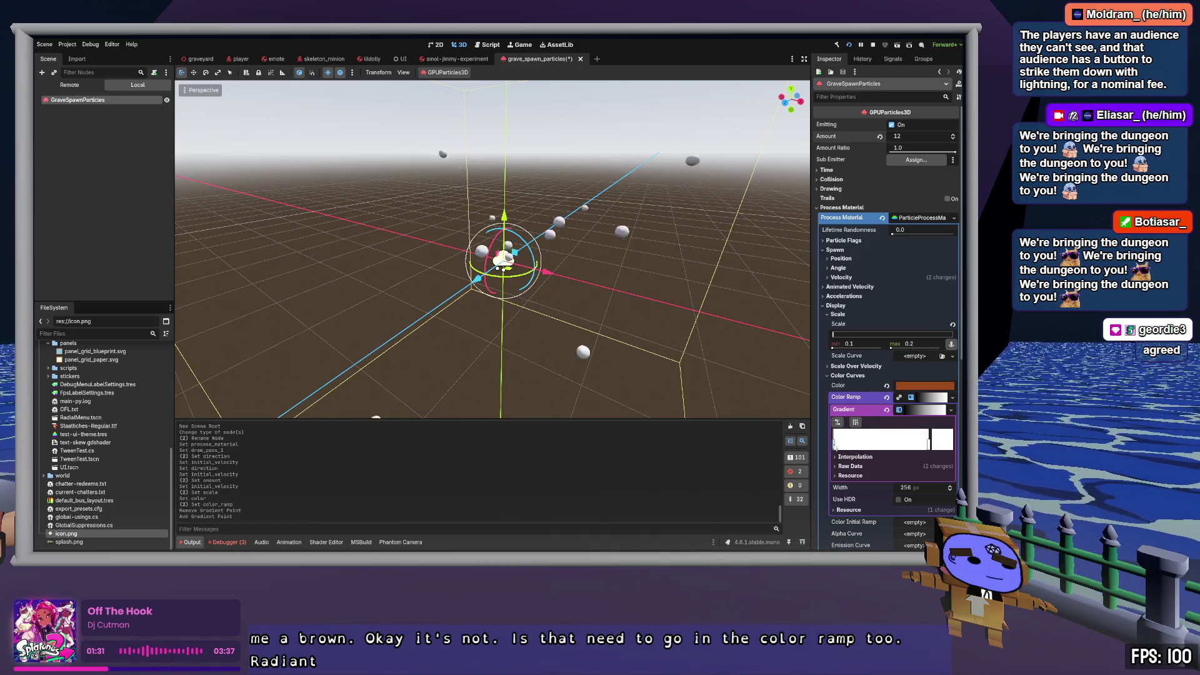
left_click_drag(834, 445, 835, 444)
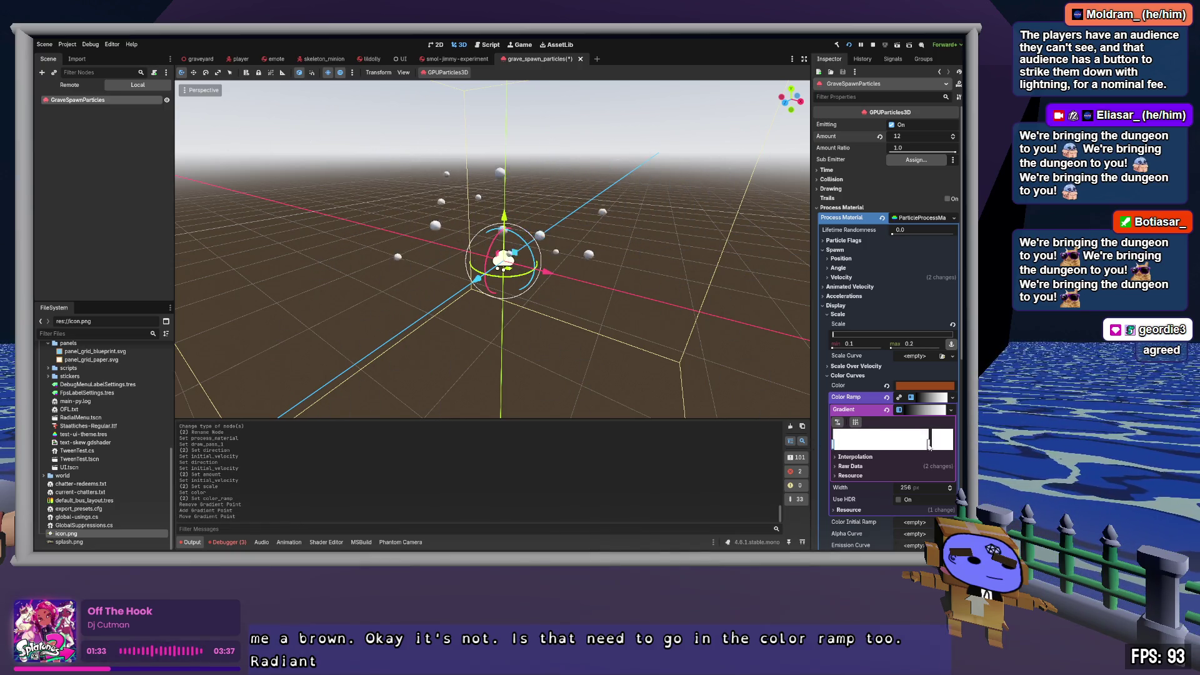
left_click(943, 230)
mouse_move(943, 230)
left_mouse_down()
mouse_move(911, 267)
mouse_move(940, 257)
left_mouse_up()
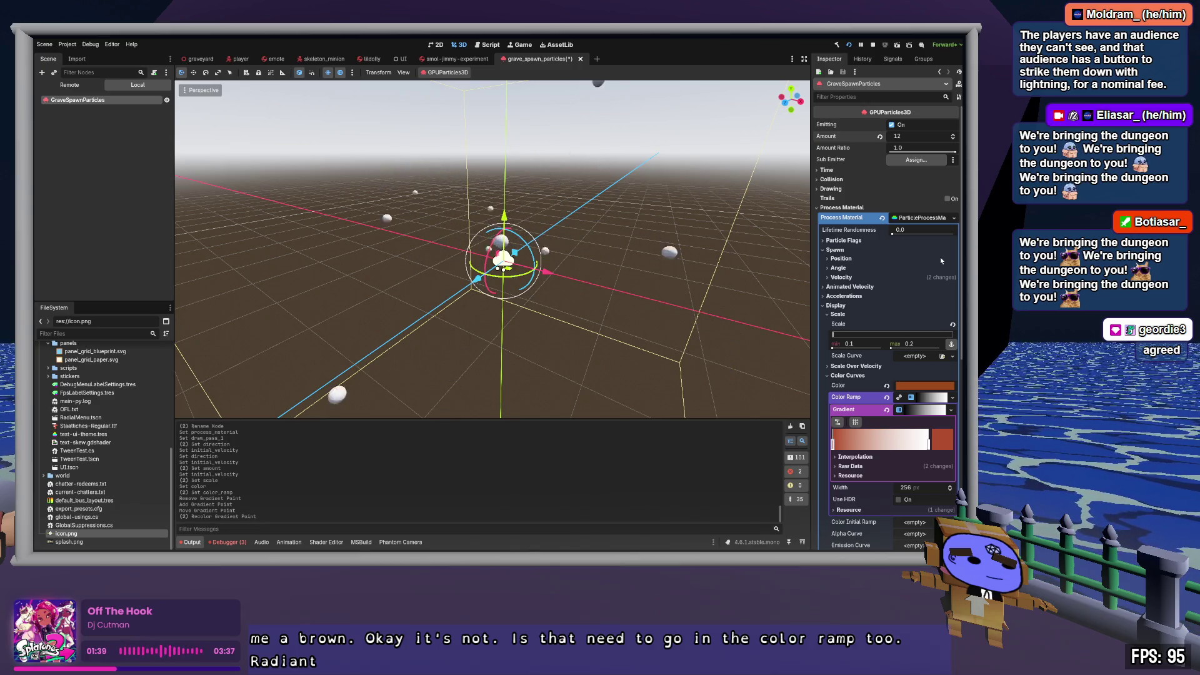
Step: Revert the Color Ramp and Color to defaults, leaving the spheres white
left_click(928, 410)
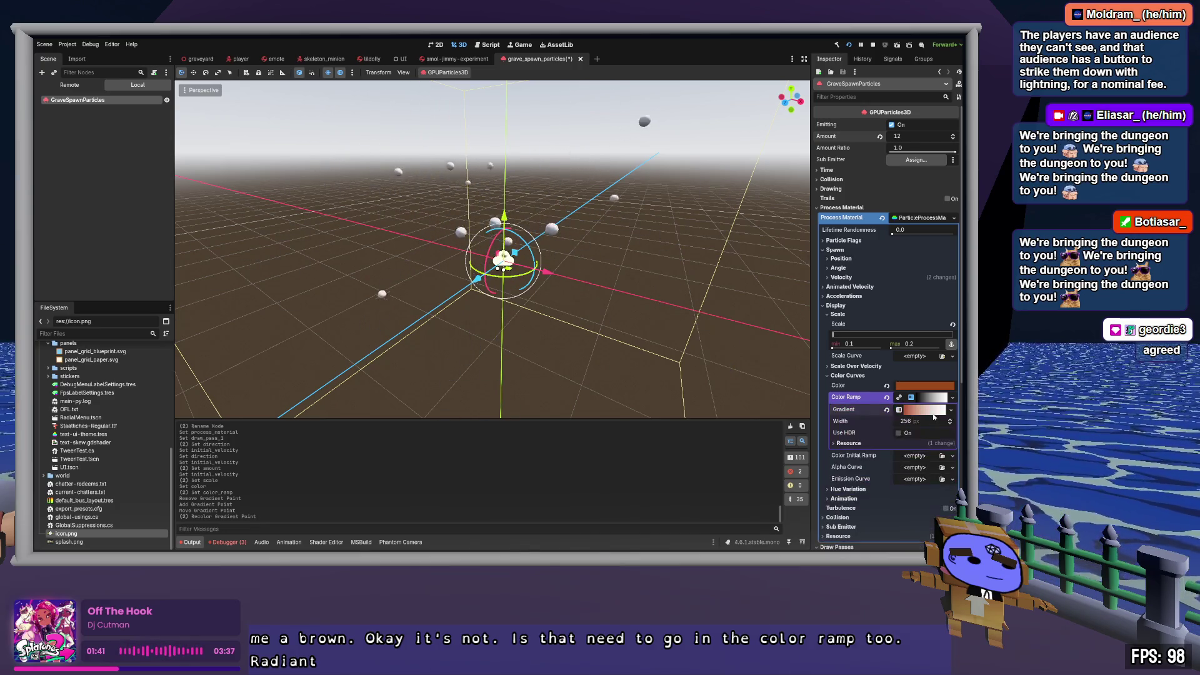
left_click(937, 398)
left_click(940, 399)
left_click(939, 399)
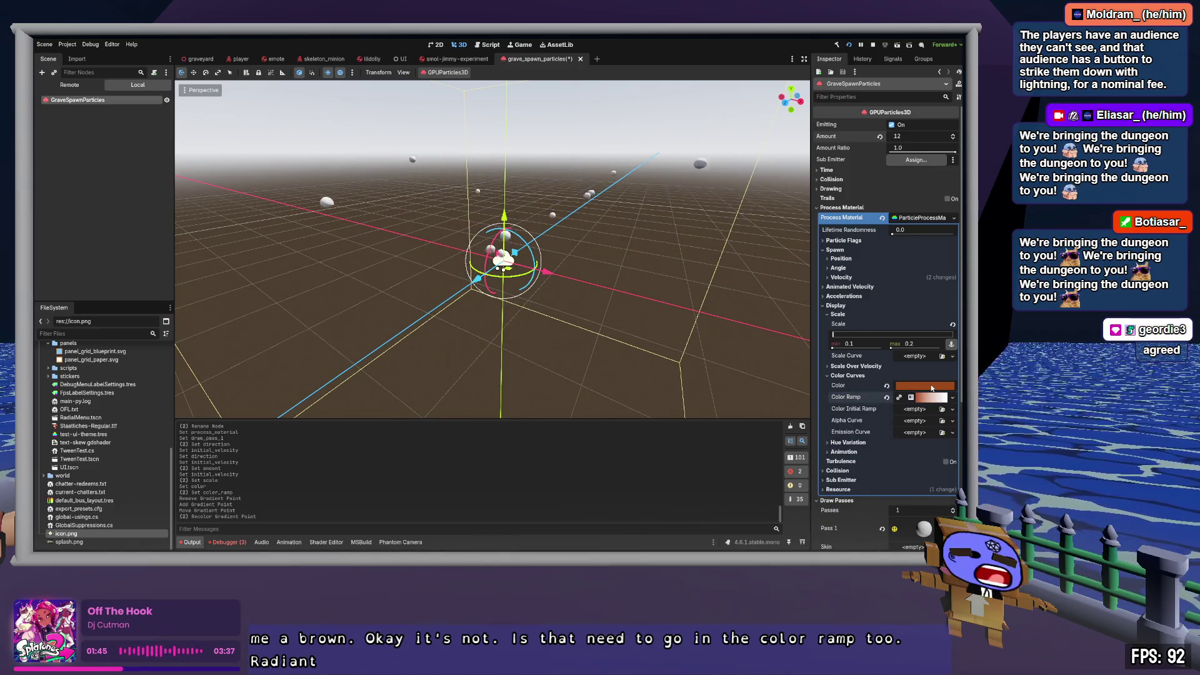
left_click(664, 269)
double_click(79, 102)
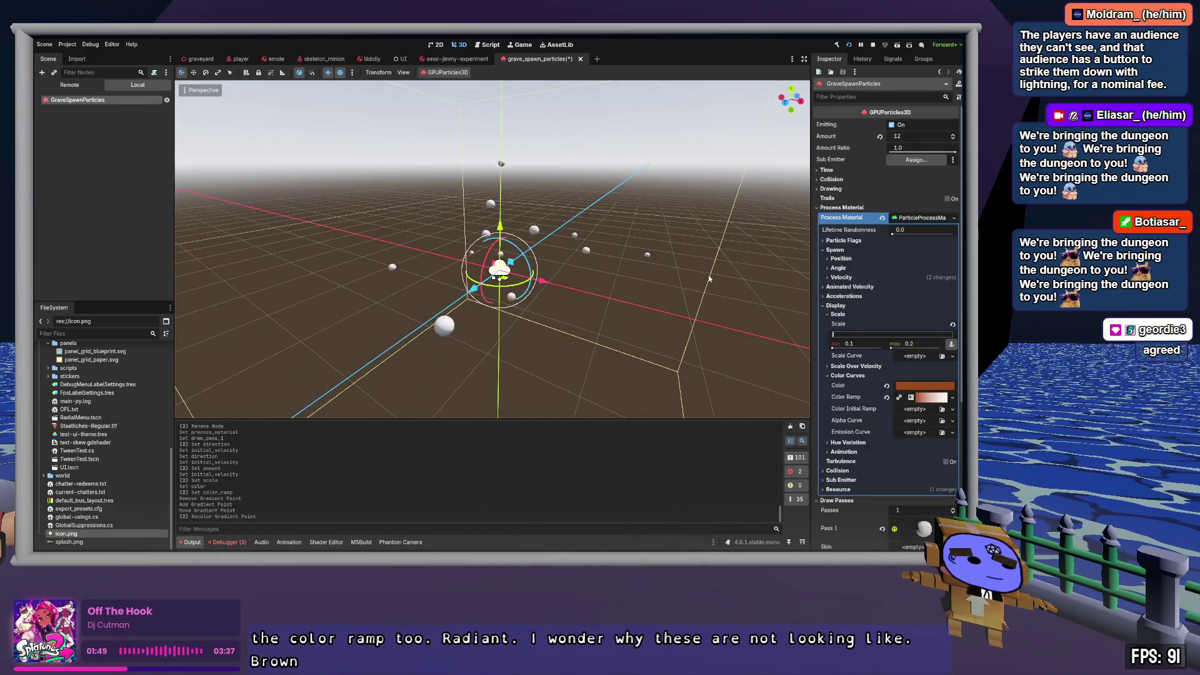
Step: Collapse the material sections and expand the Pass 1 sphere mesh (radius 0.5, height 1.0)
left_click(848, 375)
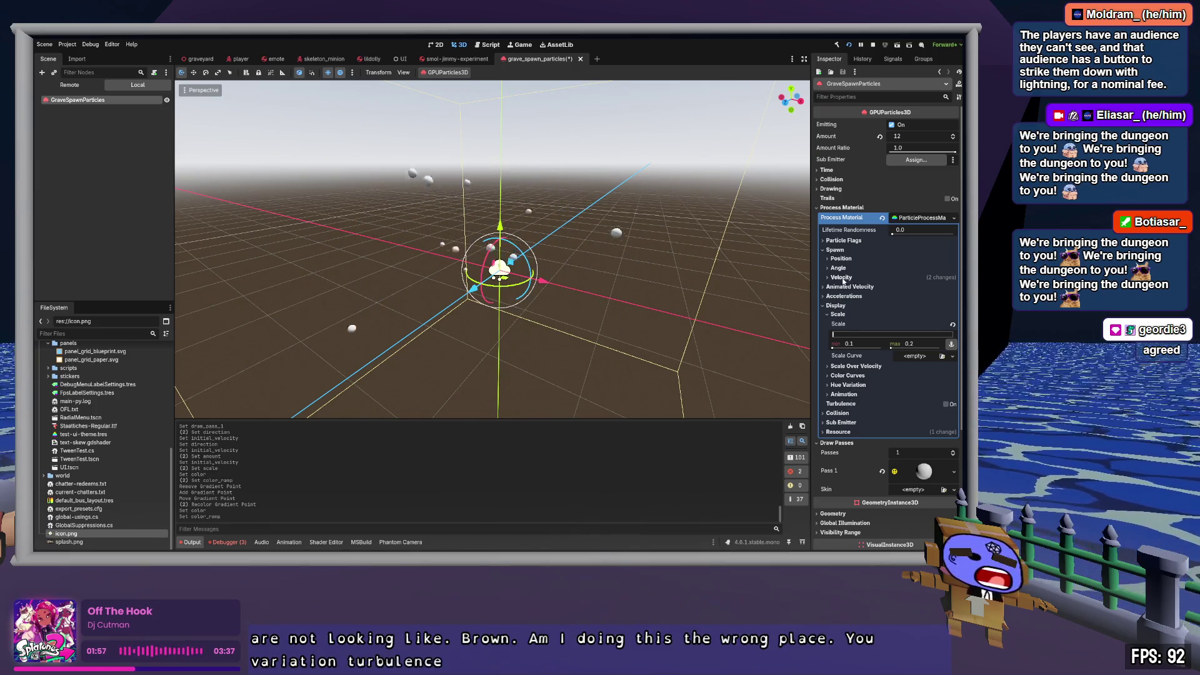
left_click(843, 240)
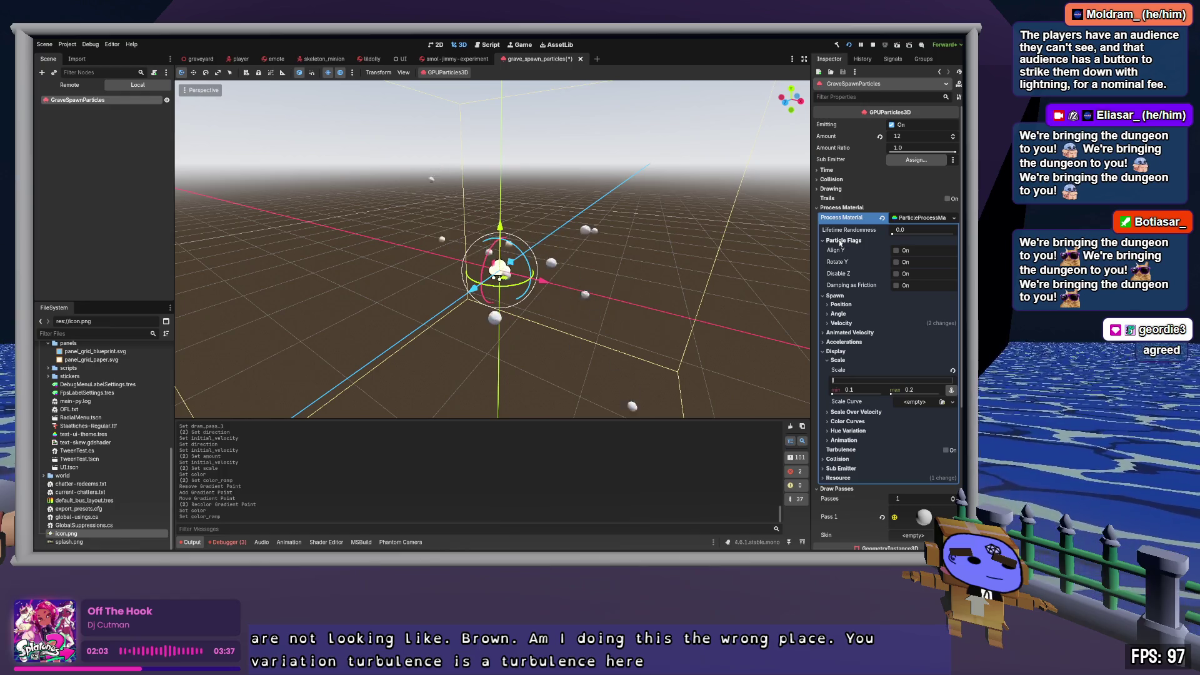
left_click(840, 241)
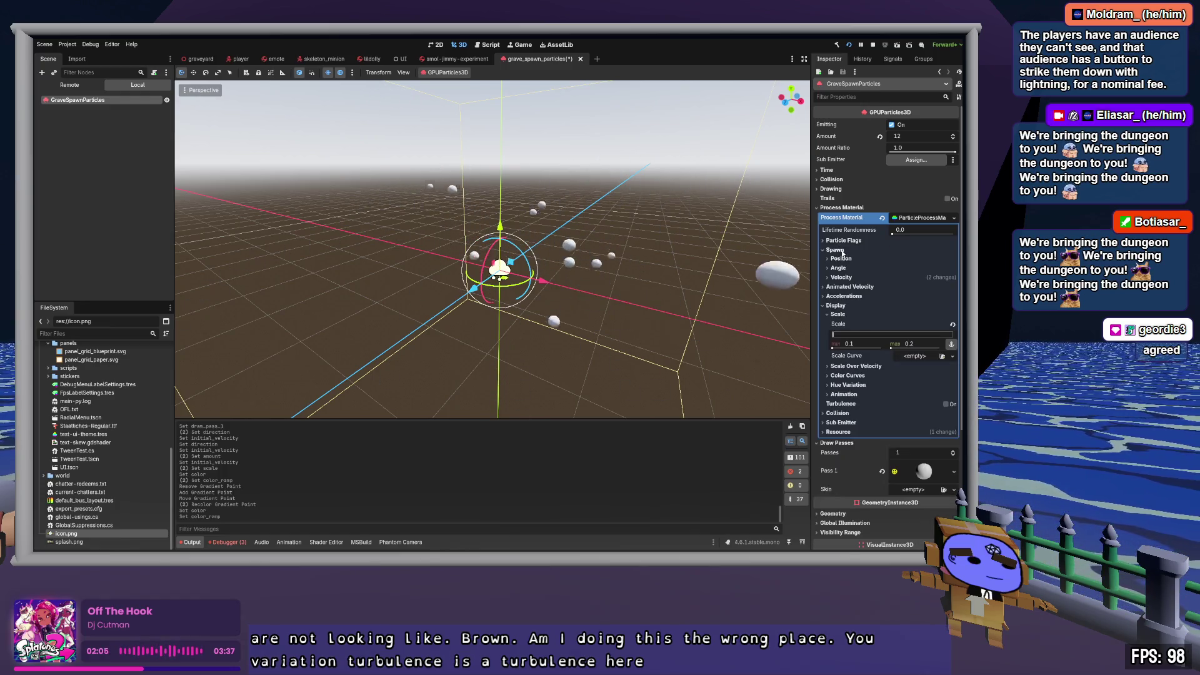
left_click(842, 251)
left_click(844, 259)
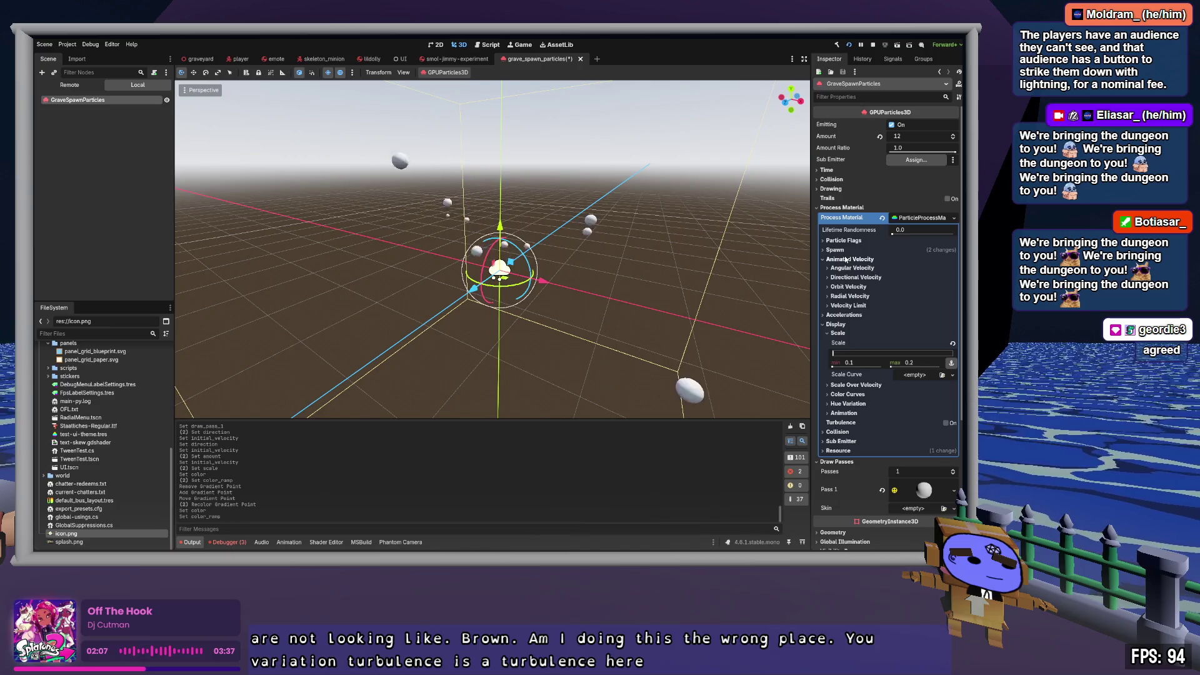
left_click(846, 259)
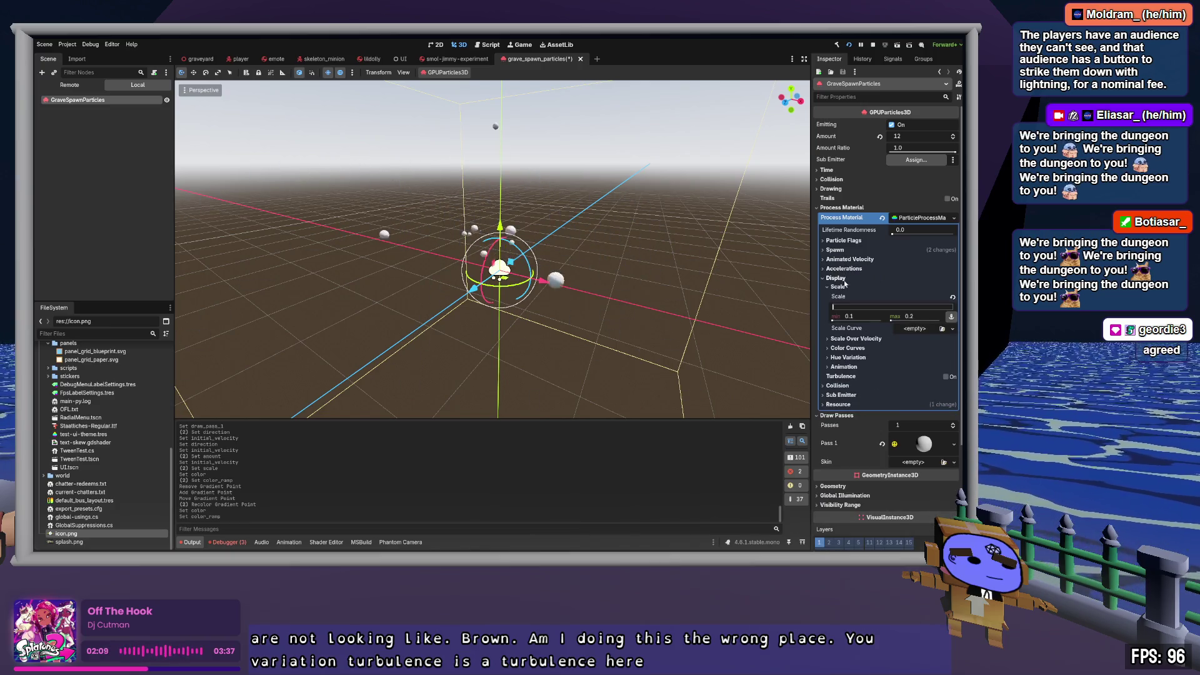
left_click(841, 286)
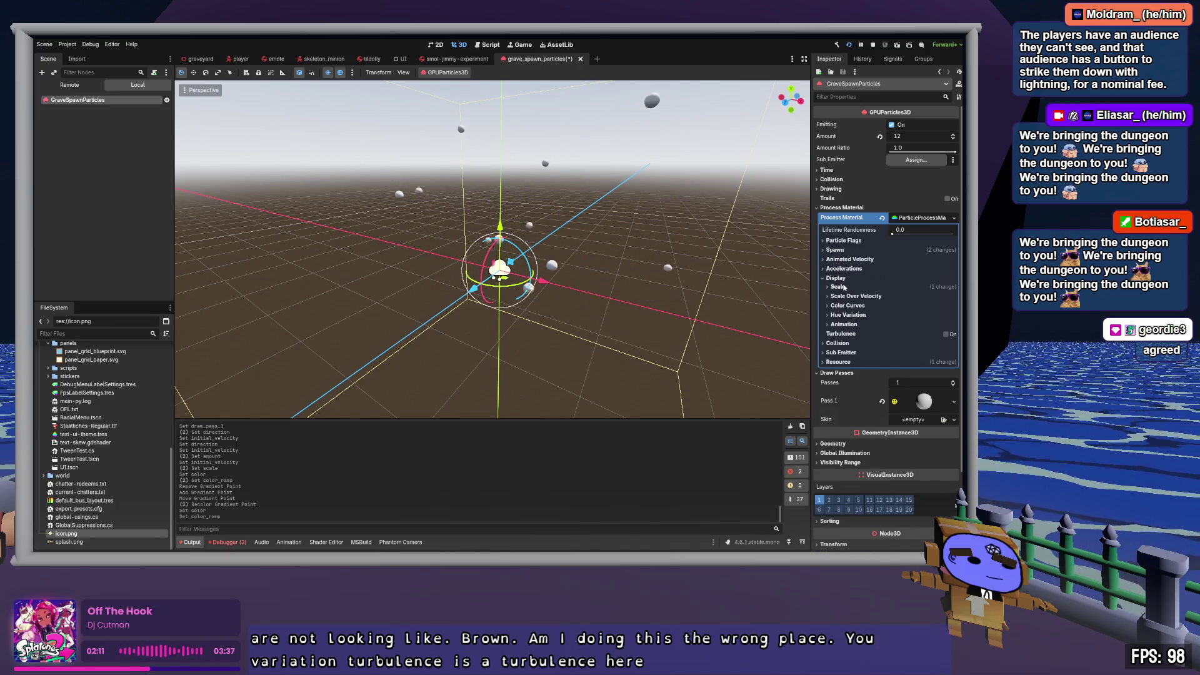
left_click(923, 400)
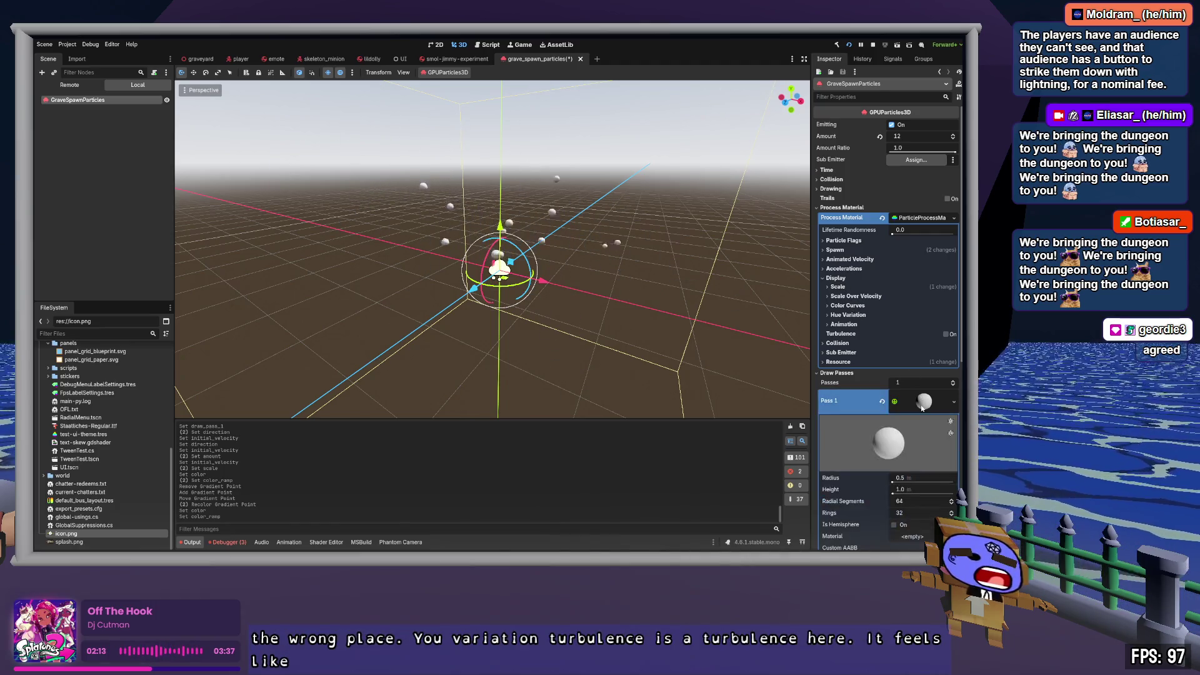
Step: Give the Pass 1 sphere a new StandardMaterial3D with dirt-brown albedo, then save
scroll(920, 400, "down", 5)
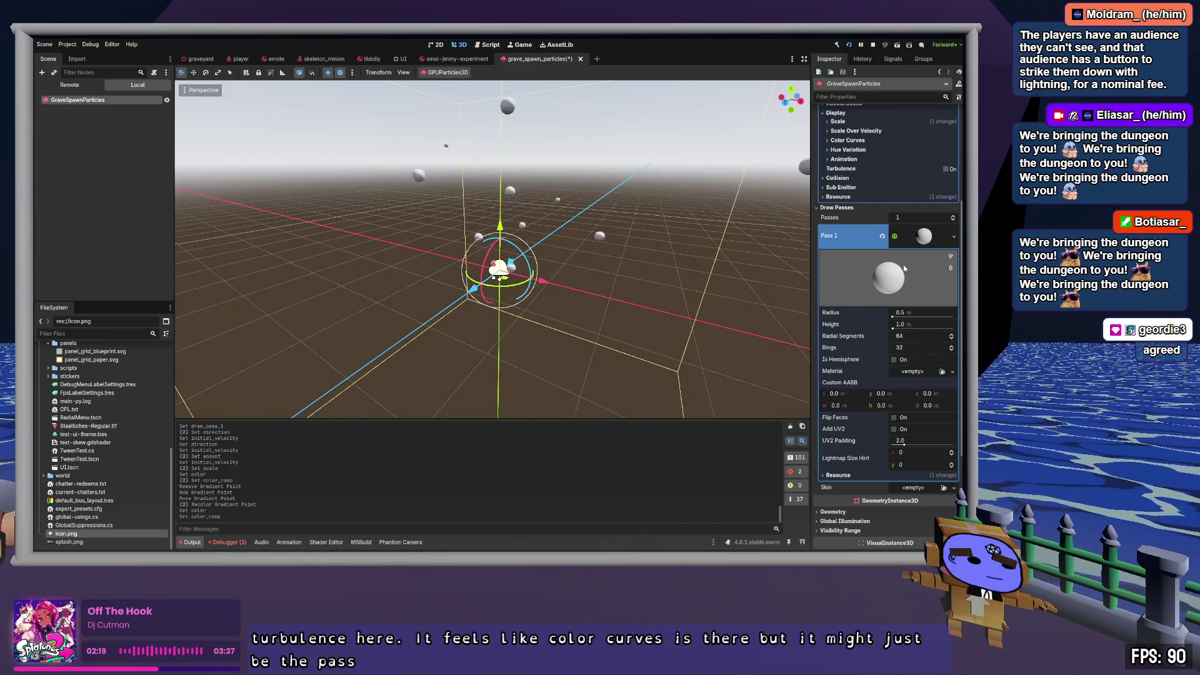
left_click(912, 371)
left_click(919, 382)
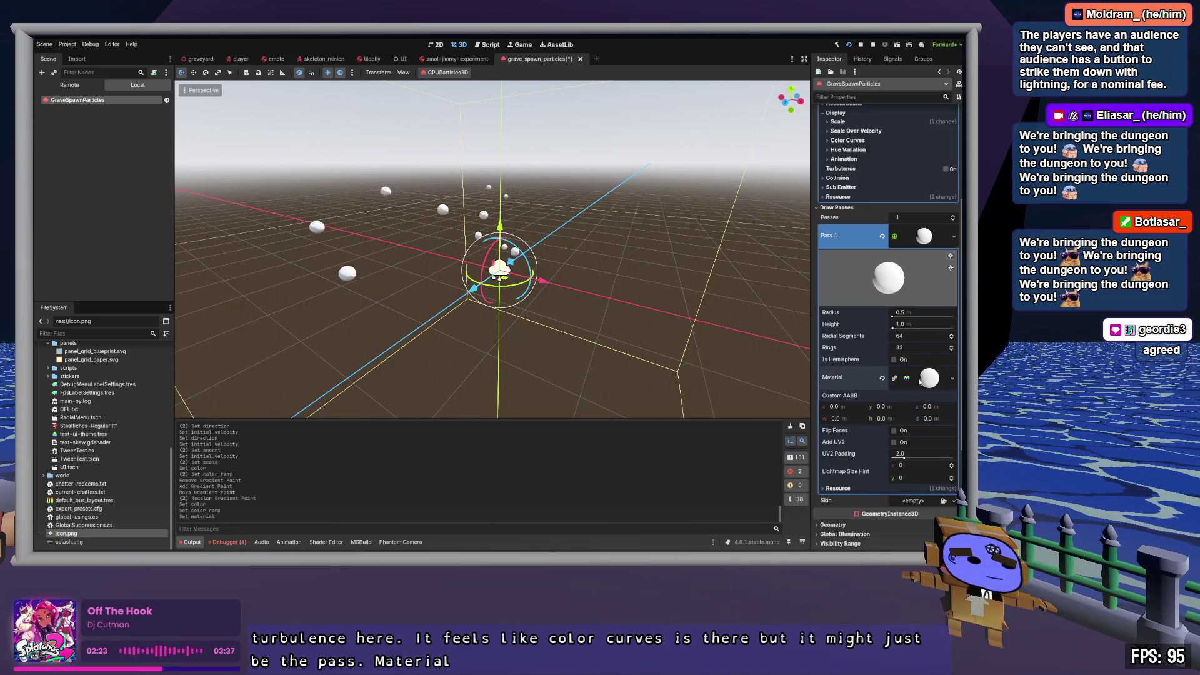
left_click(929, 378)
scroll(896, 402, "down", 2)
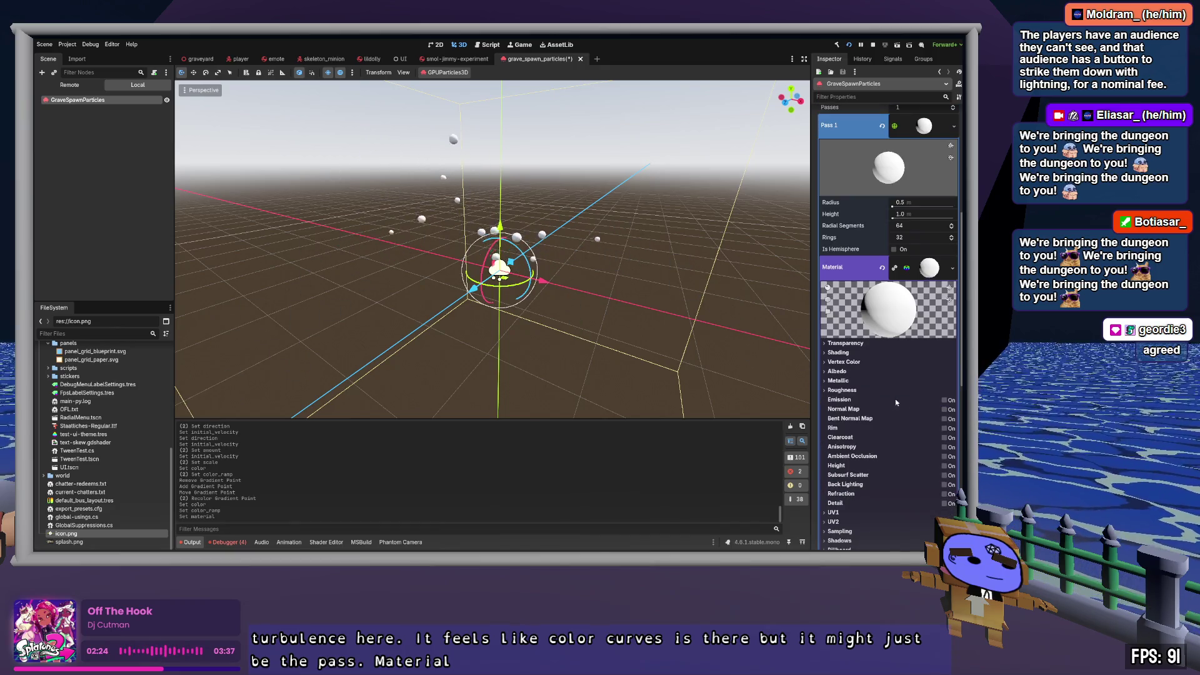
left_click(838, 371)
left_click_drag(950, 204, 931, 211)
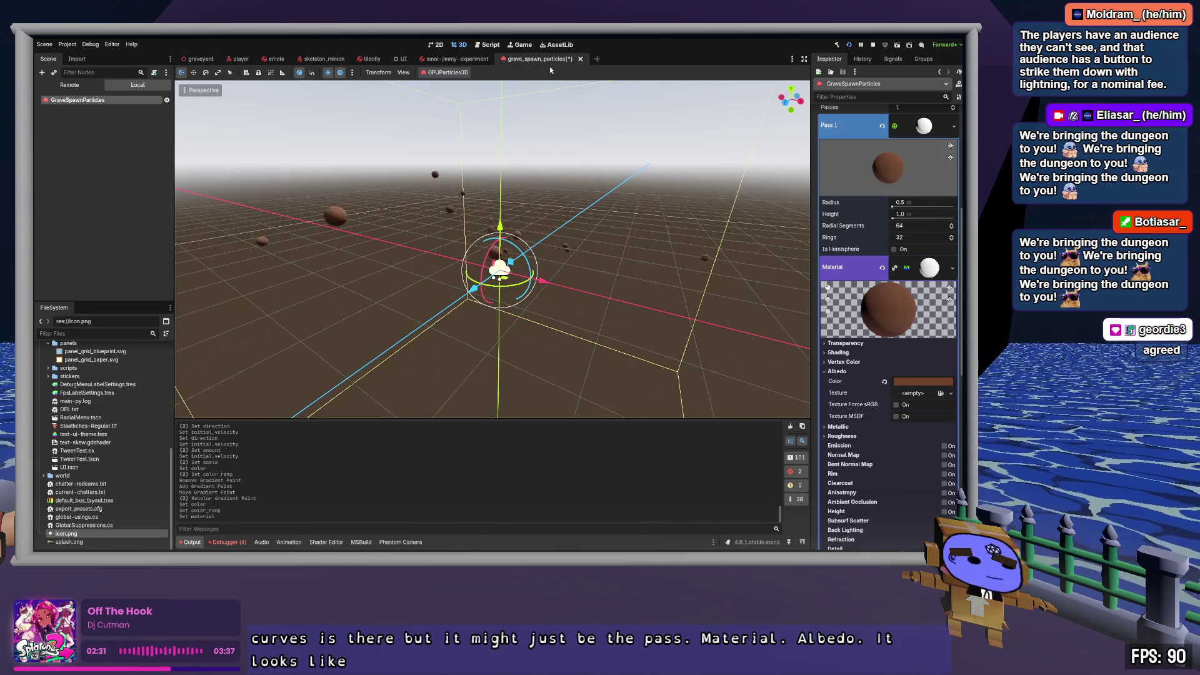
key("ctrl+s")
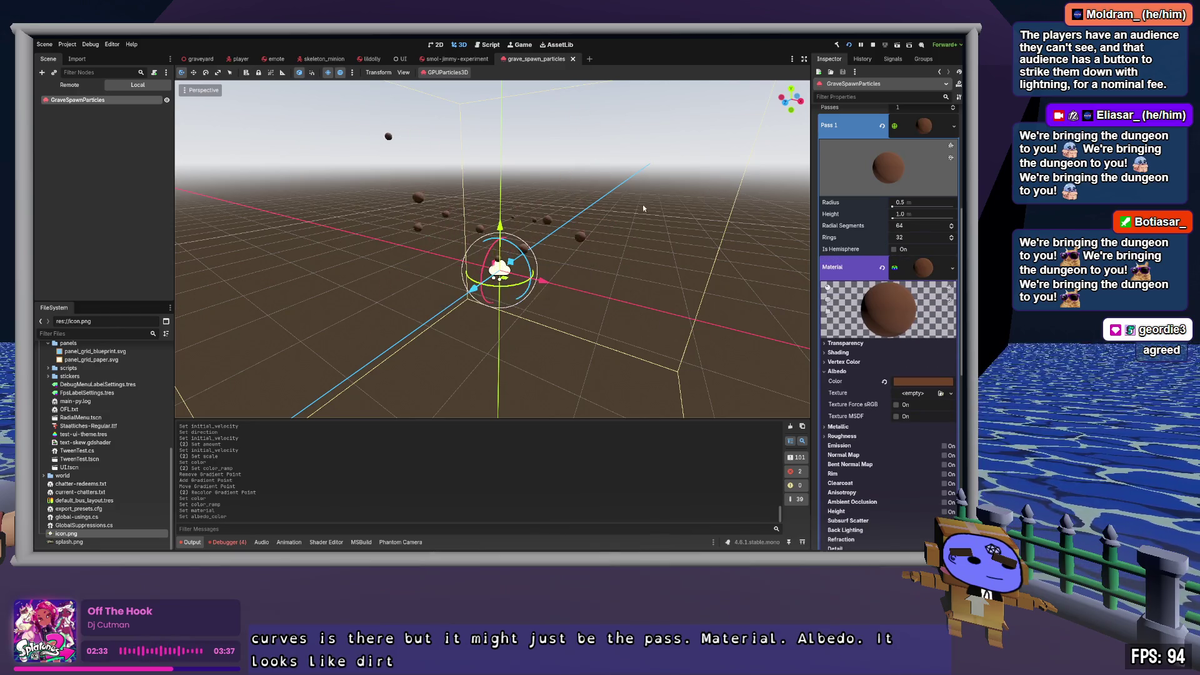
scroll(925, 293, "up", 4)
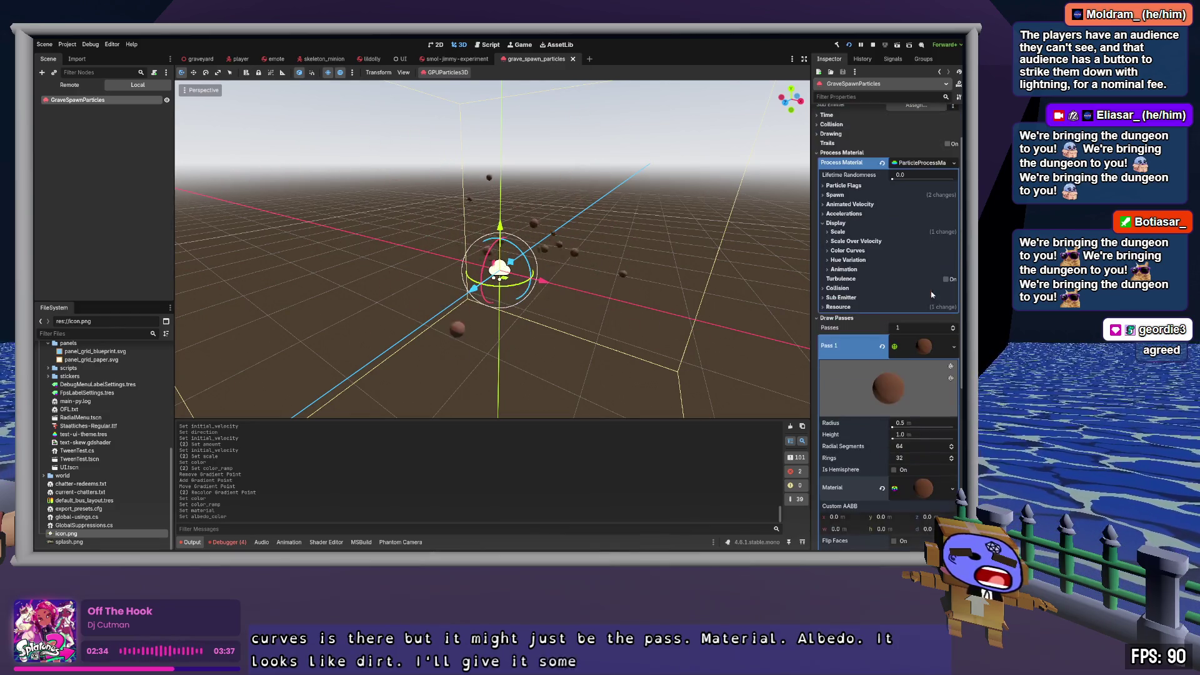
Step: Add a GradientTexture1D Color Ramp, move its left stop right and remove the right stop
left_click(934, 354)
left_click(849, 250)
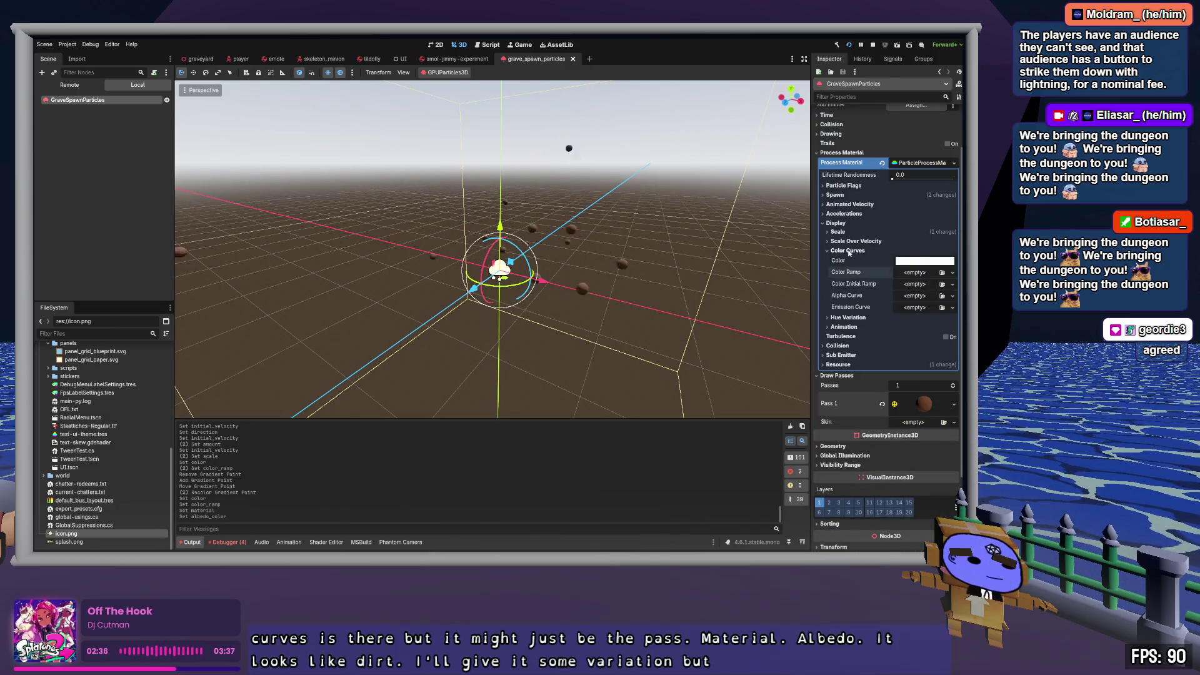
left_click(910, 278)
left_click(916, 298)
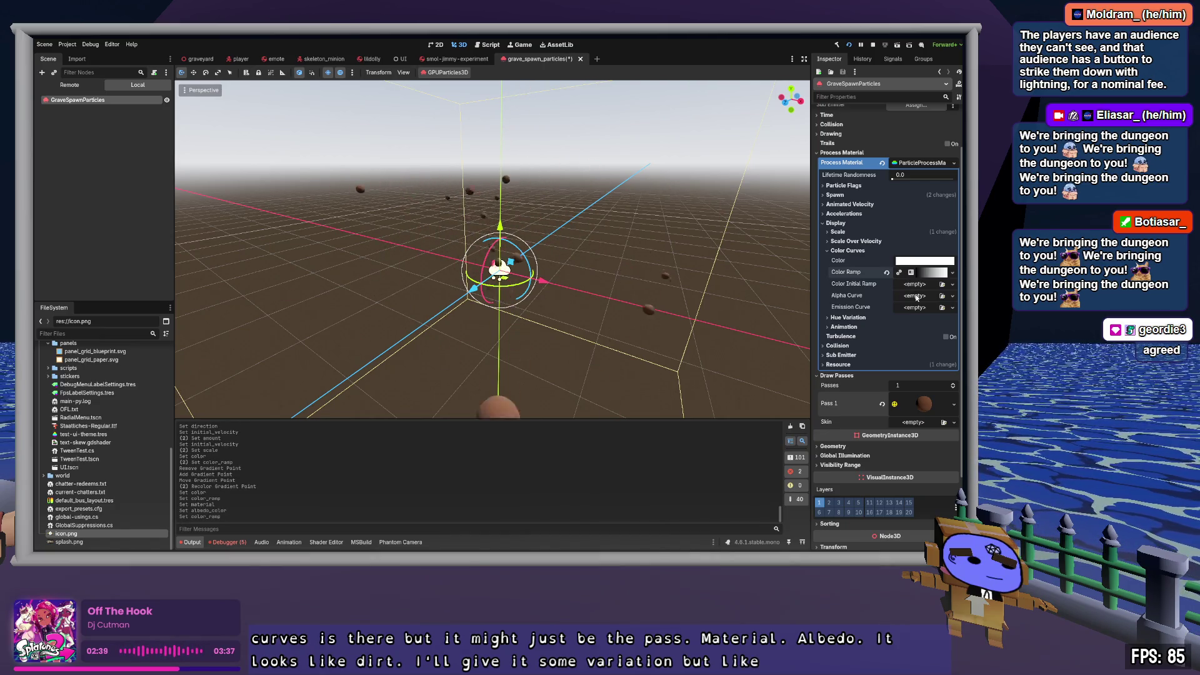
left_click(931, 274)
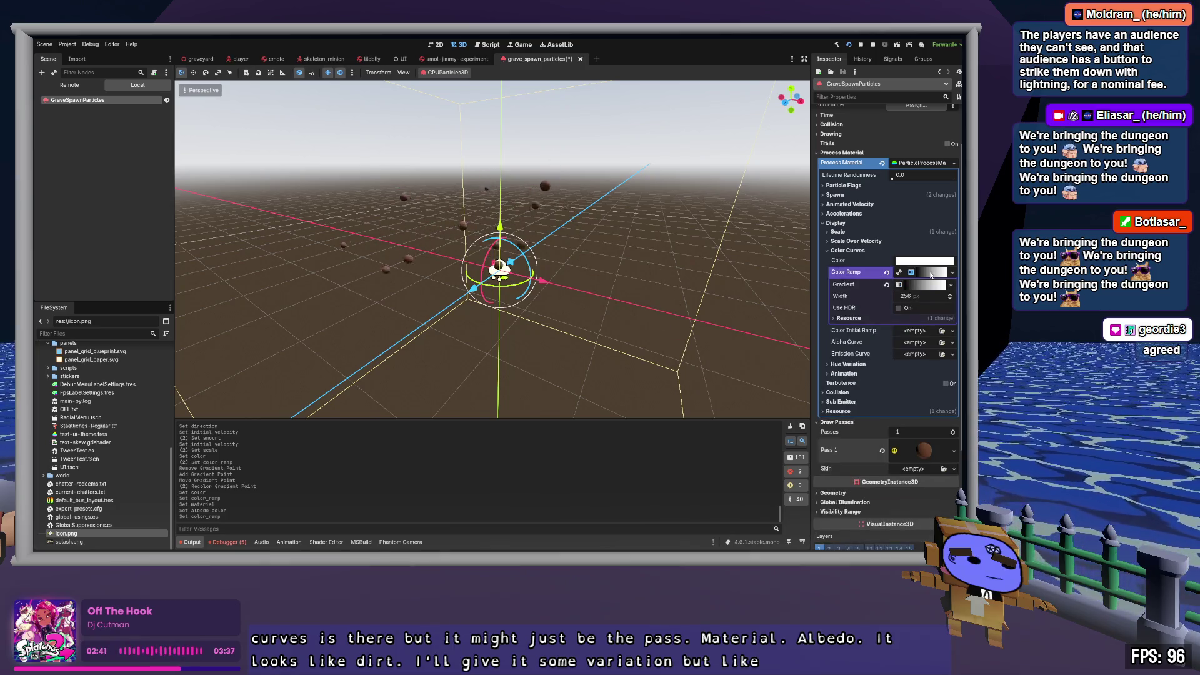
left_click(930, 286)
left_click_drag(833, 320, 889, 320)
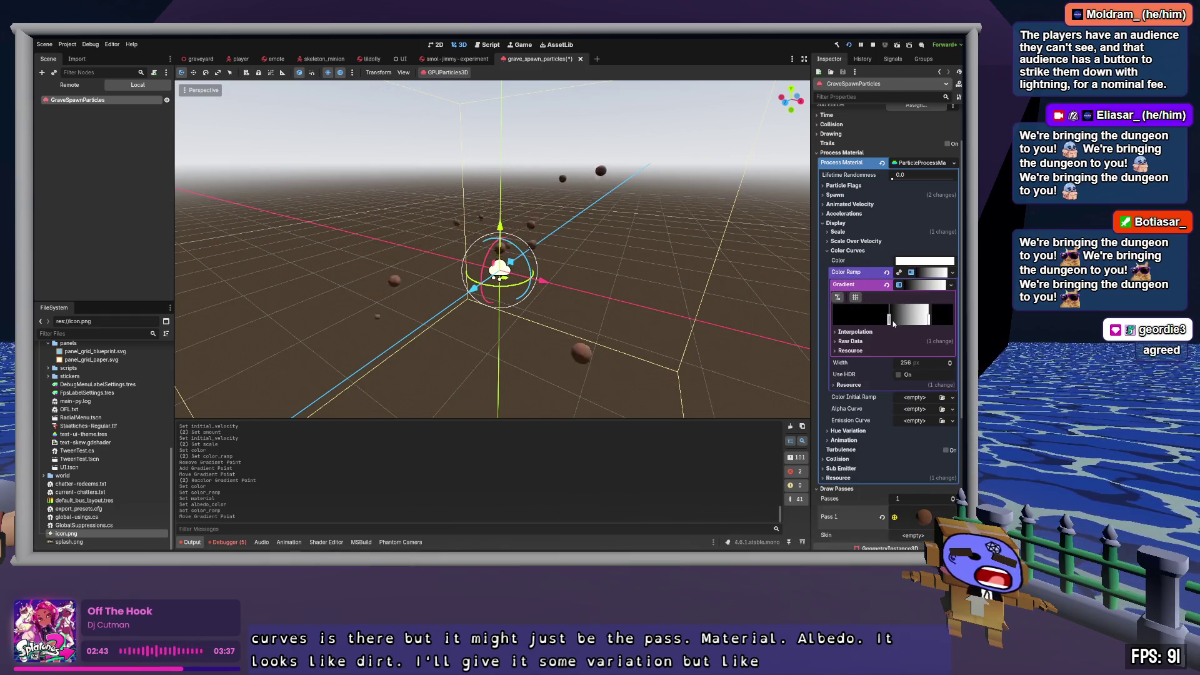
right_click(929, 320)
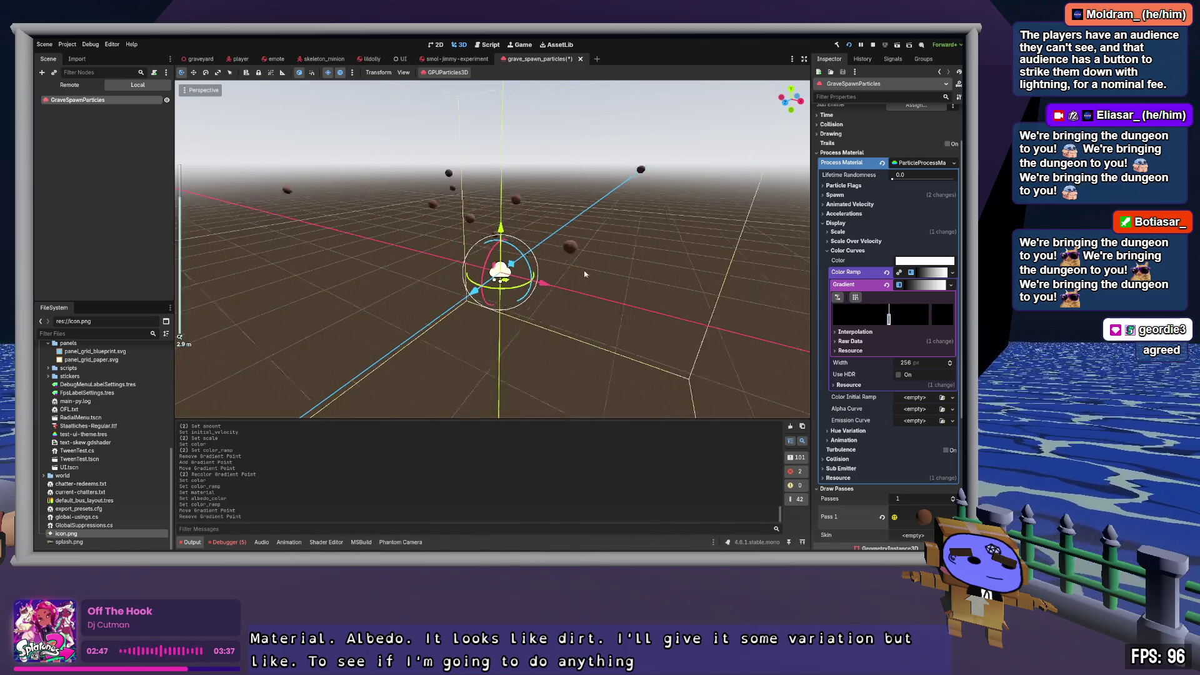
Step: Check the Scale Over Velocity and Scale sections, then expand Spawn > Position
scroll(639, 296, "up", 2)
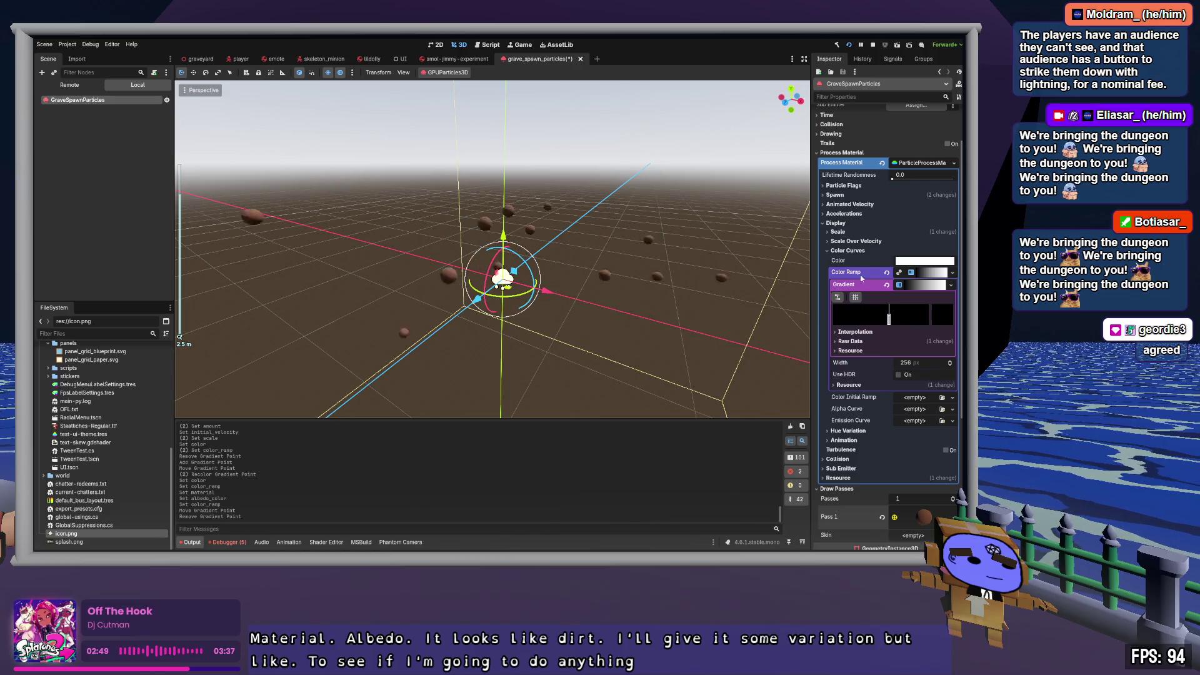
left_click(849, 242)
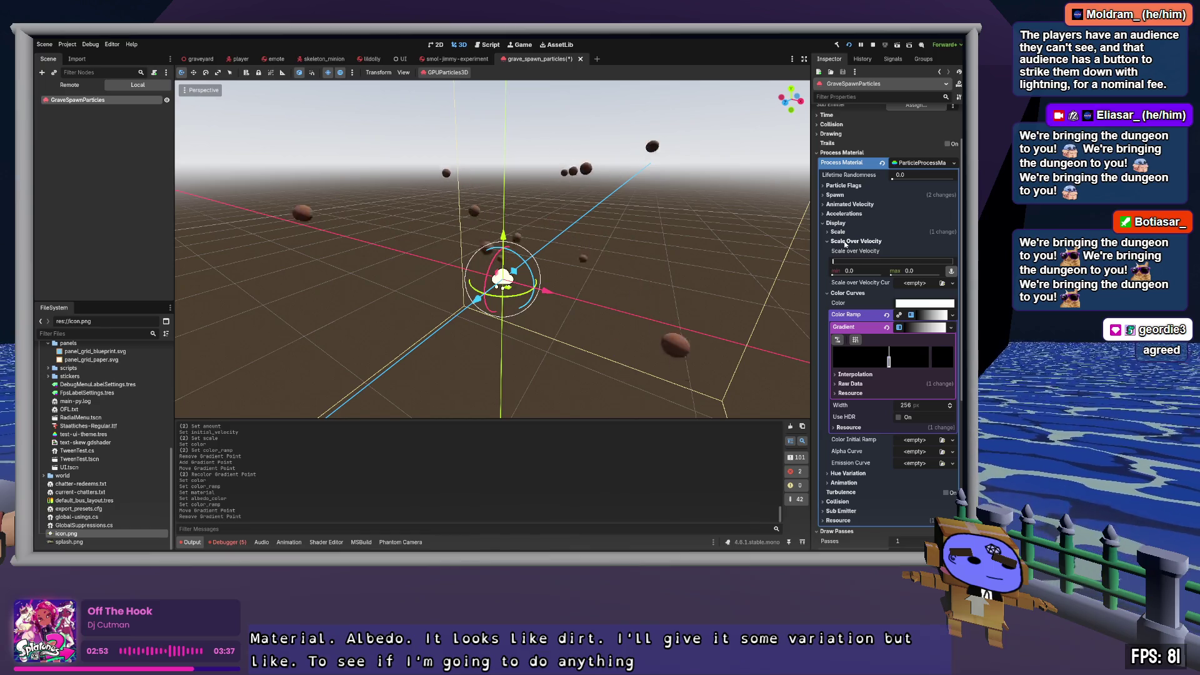
left_click(847, 241)
left_click(837, 232)
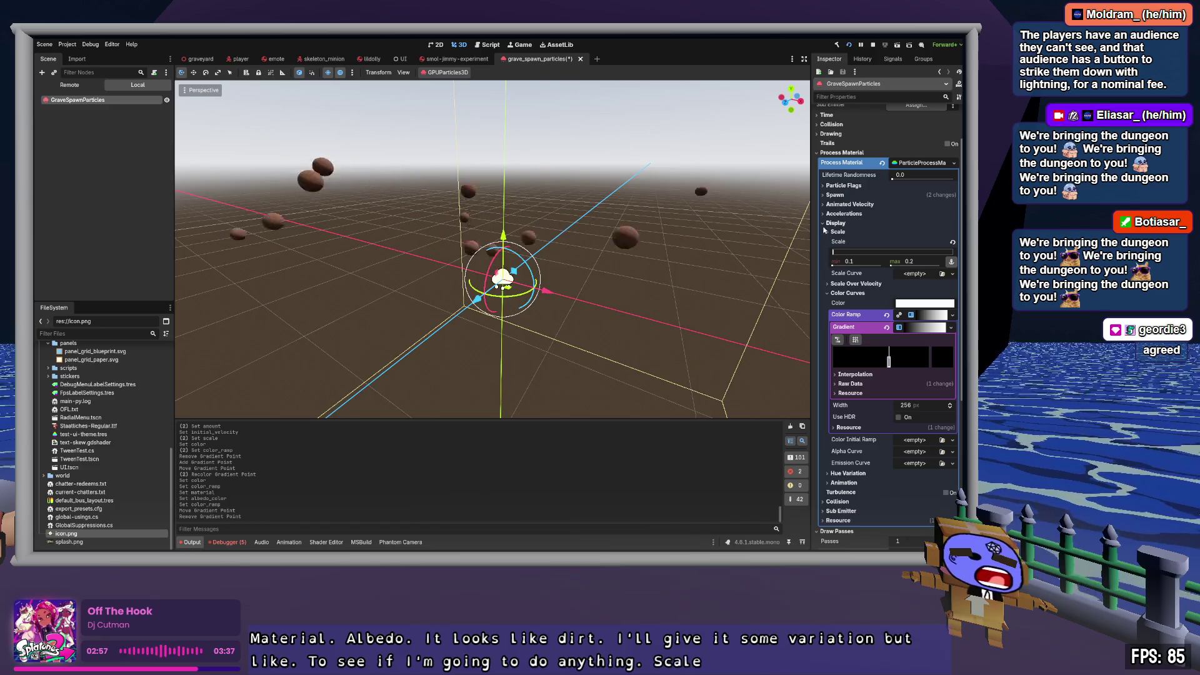
left_click(836, 232)
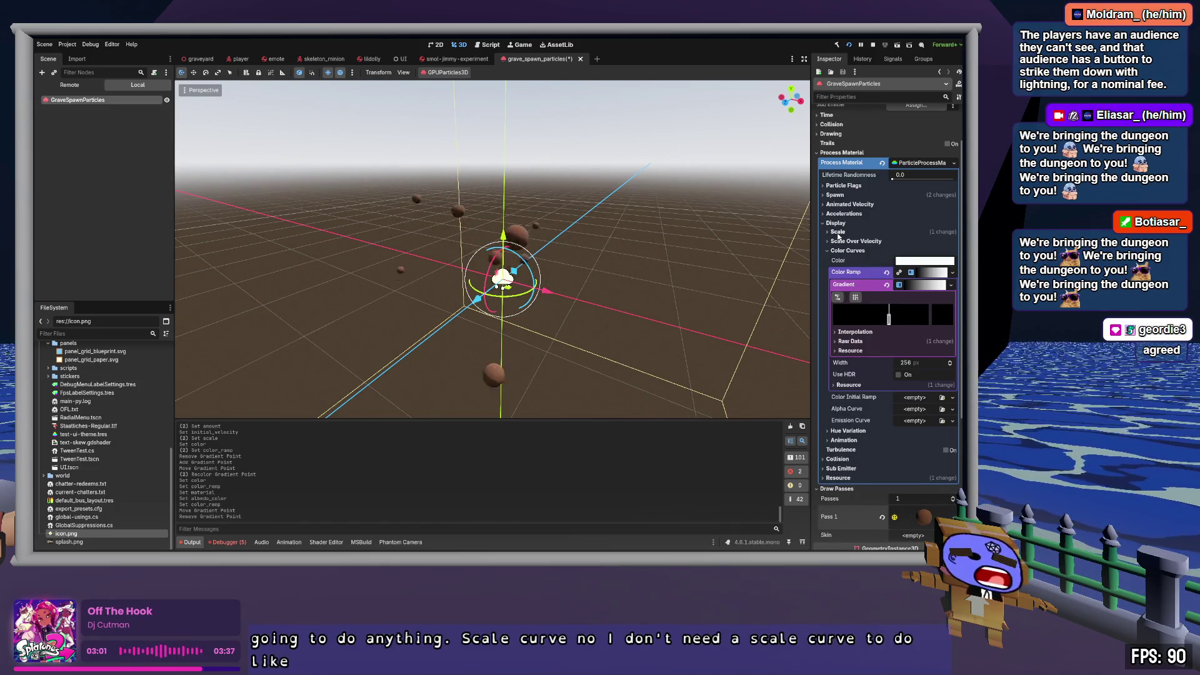
left_click(840, 194)
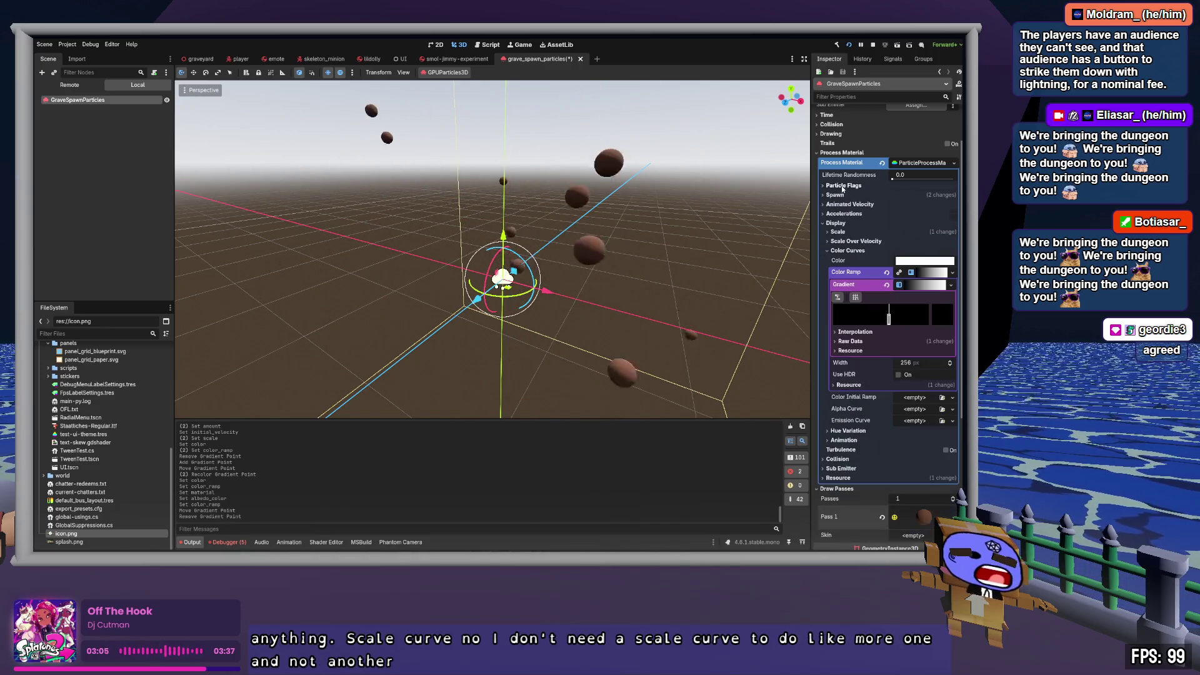
left_click(842, 204)
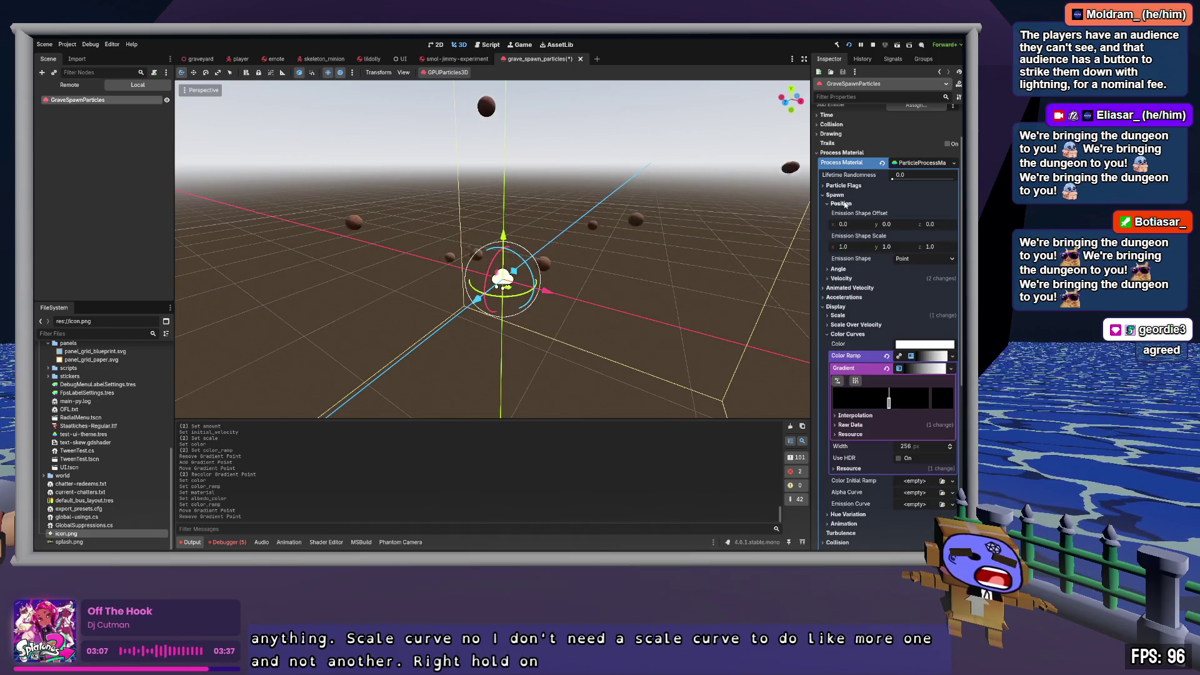
Step: Set the particles' emission shape to Sphere
left_click(924, 260)
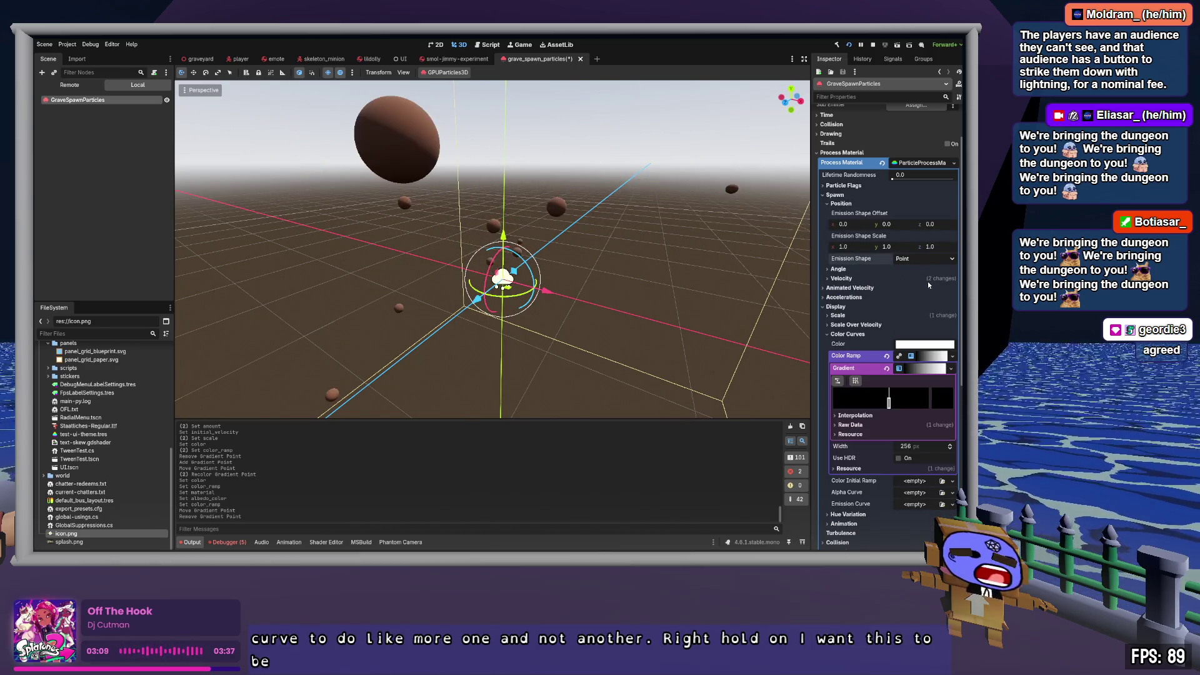
left_click(927, 281)
scroll(643, 275, "down", 3)
scroll(658, 265, "up", 3)
left_click(653, 223)
scroll(654, 223, "up", 3)
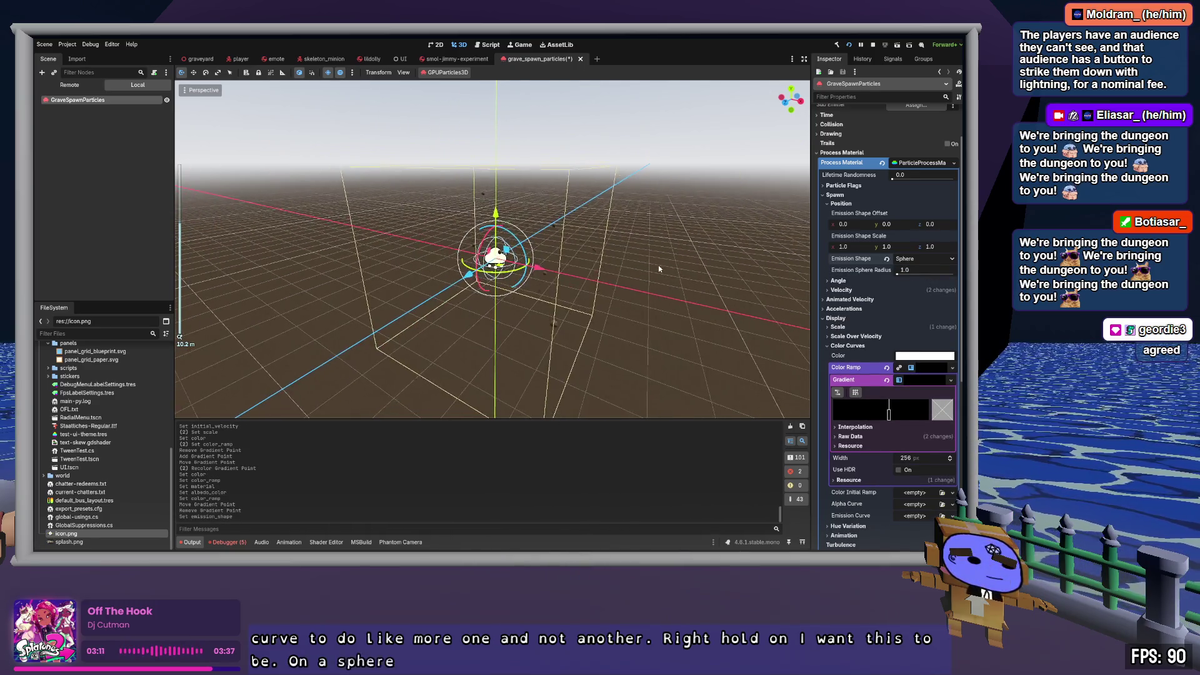
left_click_drag(654, 222, 556, 233)
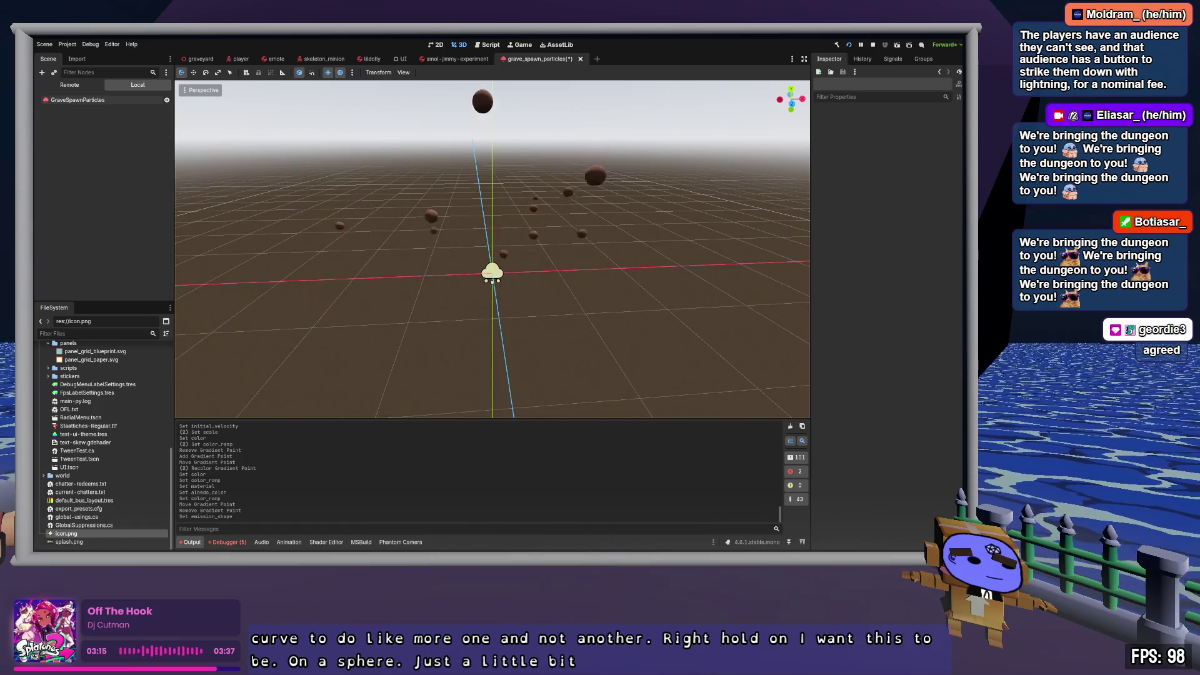
left_click_drag(494, 197, 448, 194)
left_click(88, 102)
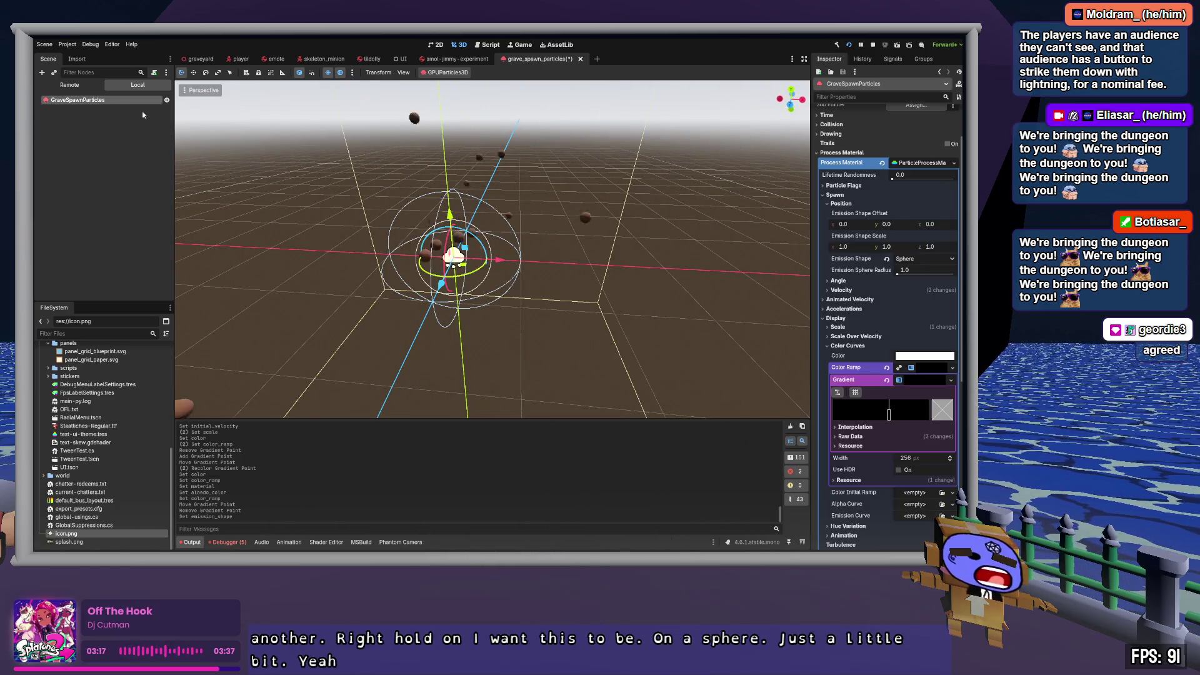
left_click(841, 204)
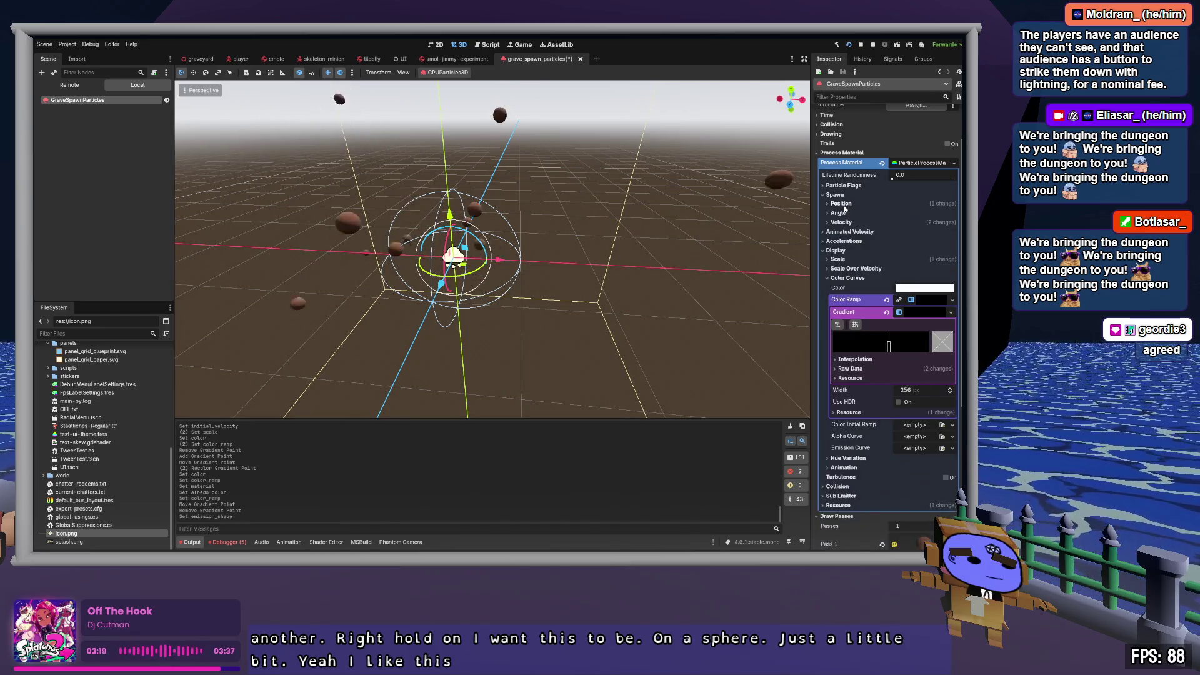
left_click(838, 195)
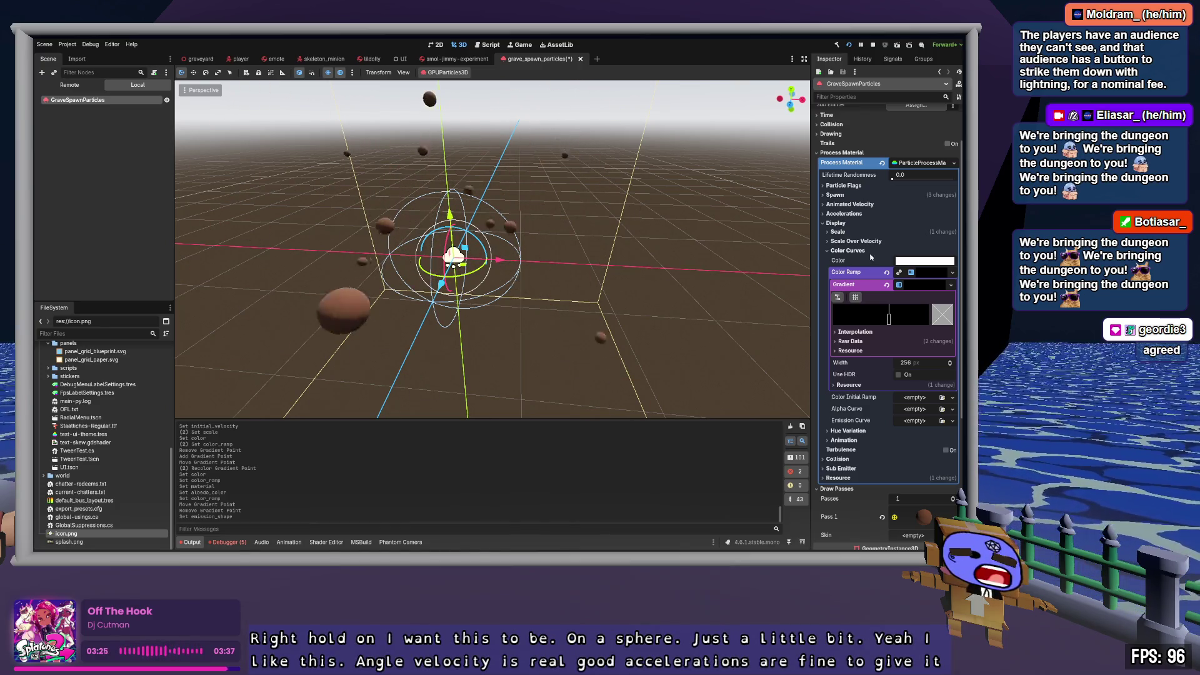
Step: Clear the Color Ramp and raise Hue Variation slightly to 0.68
left_click(887, 285)
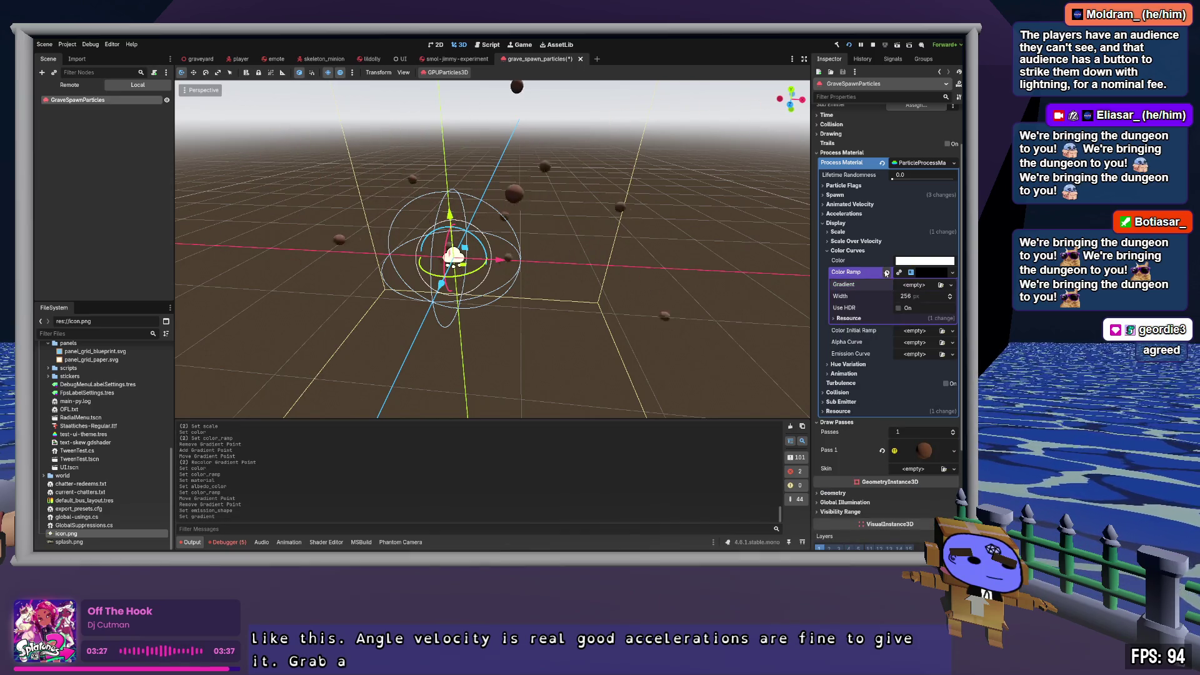
left_click(886, 272)
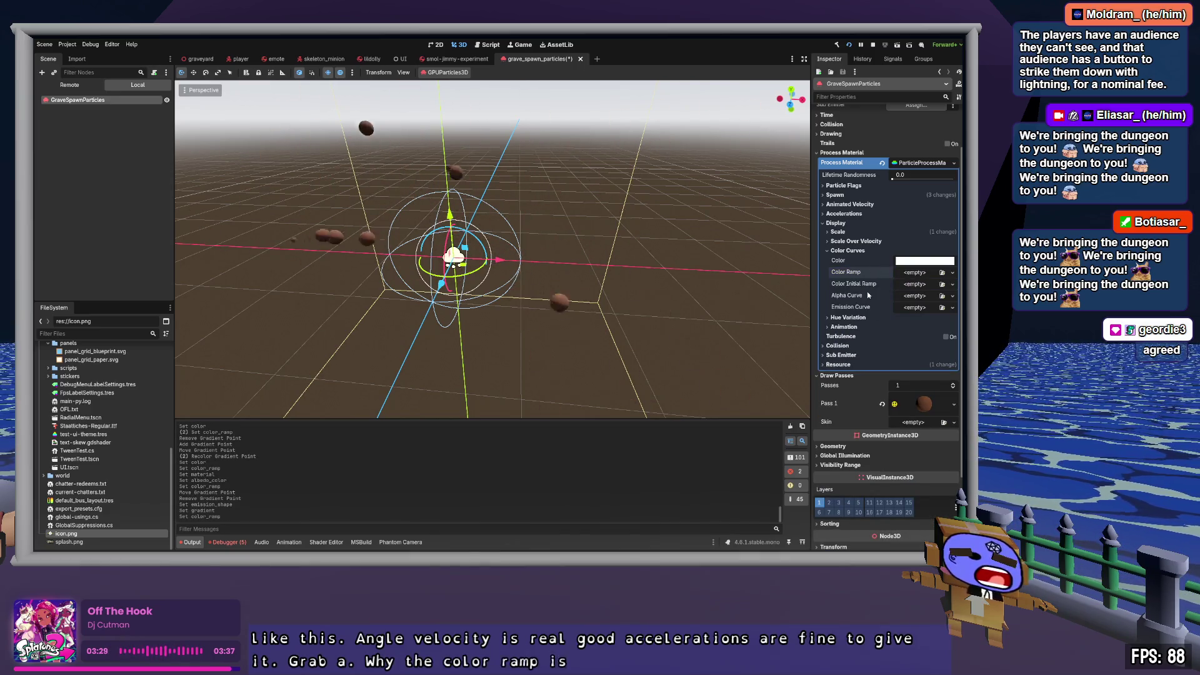
left_click(848, 251)
left_click(848, 260)
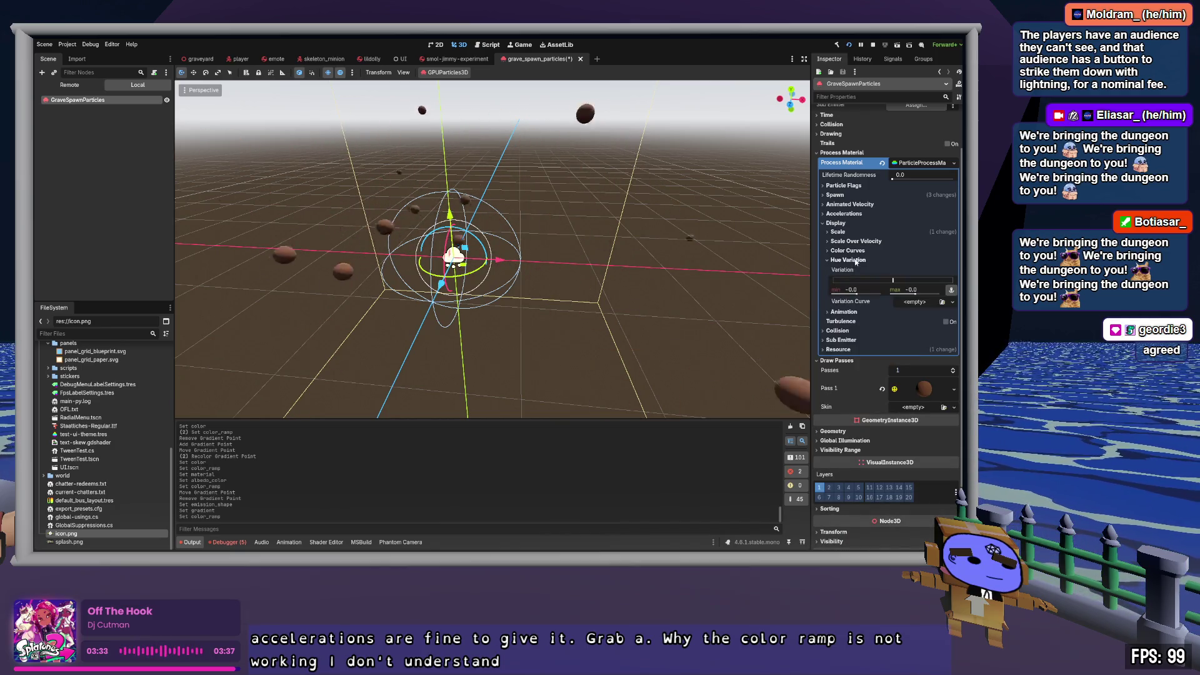
left_click_drag(893, 282, 899, 283)
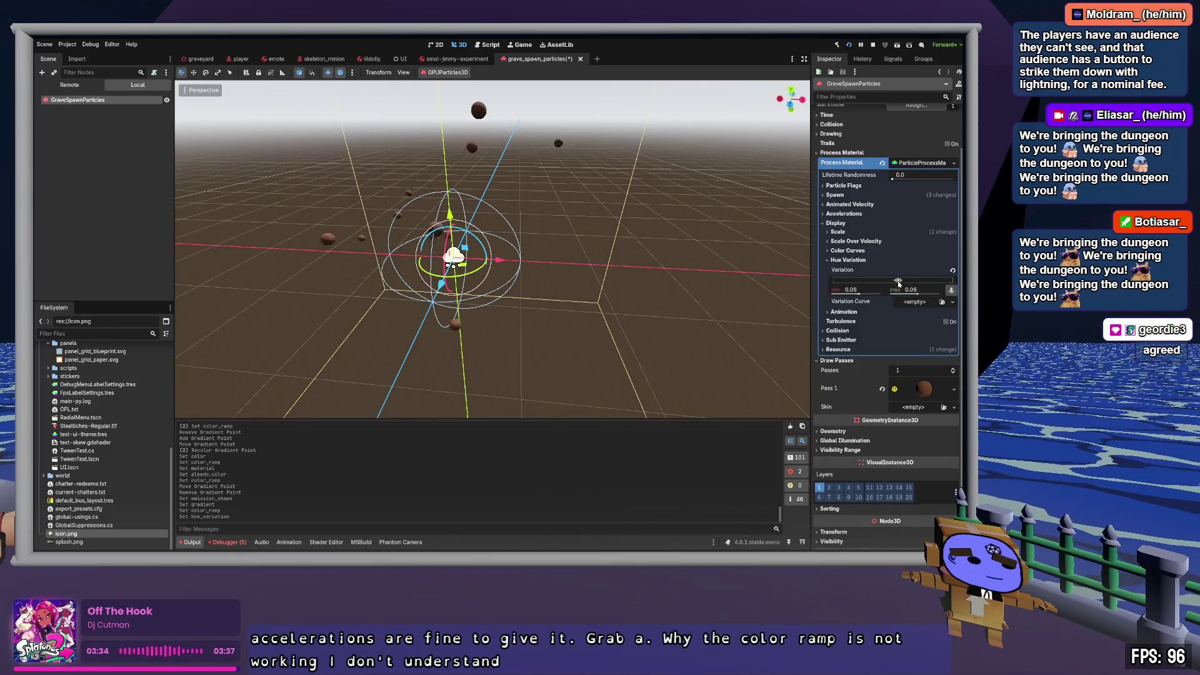
left_click(862, 260)
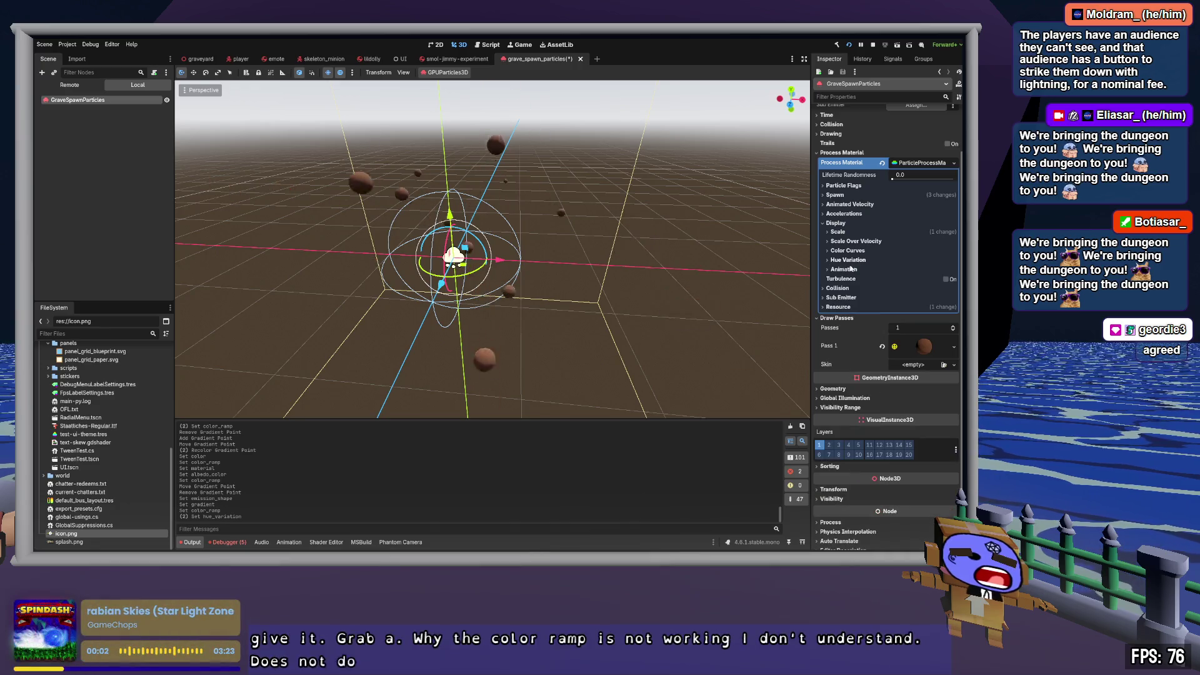
left_click(846, 289)
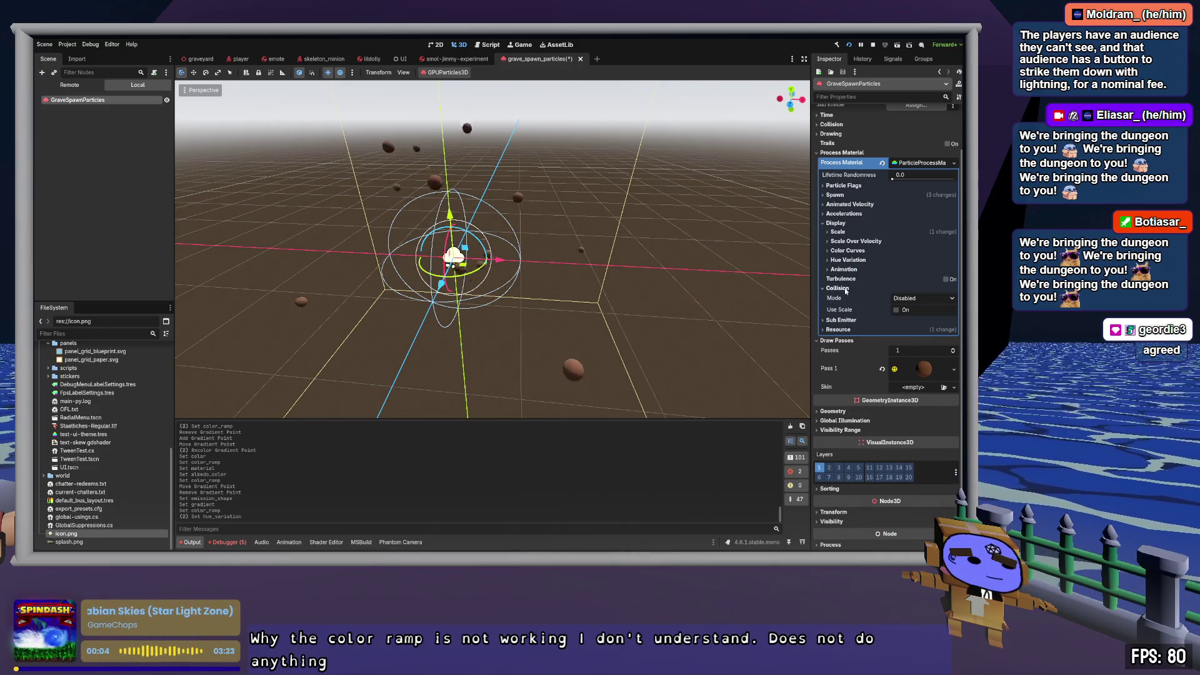
Step: Add a trial second draw pass to GraveSpawnParticles using a PlaneMesh
left_click(847, 289)
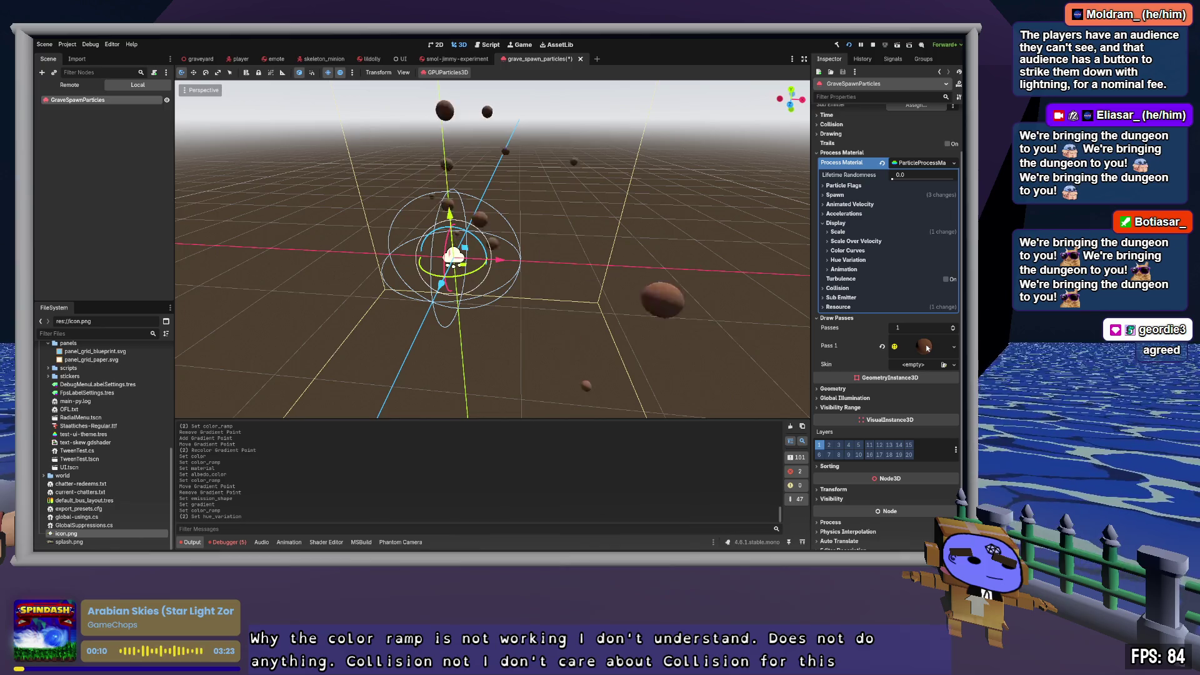
left_click(954, 327)
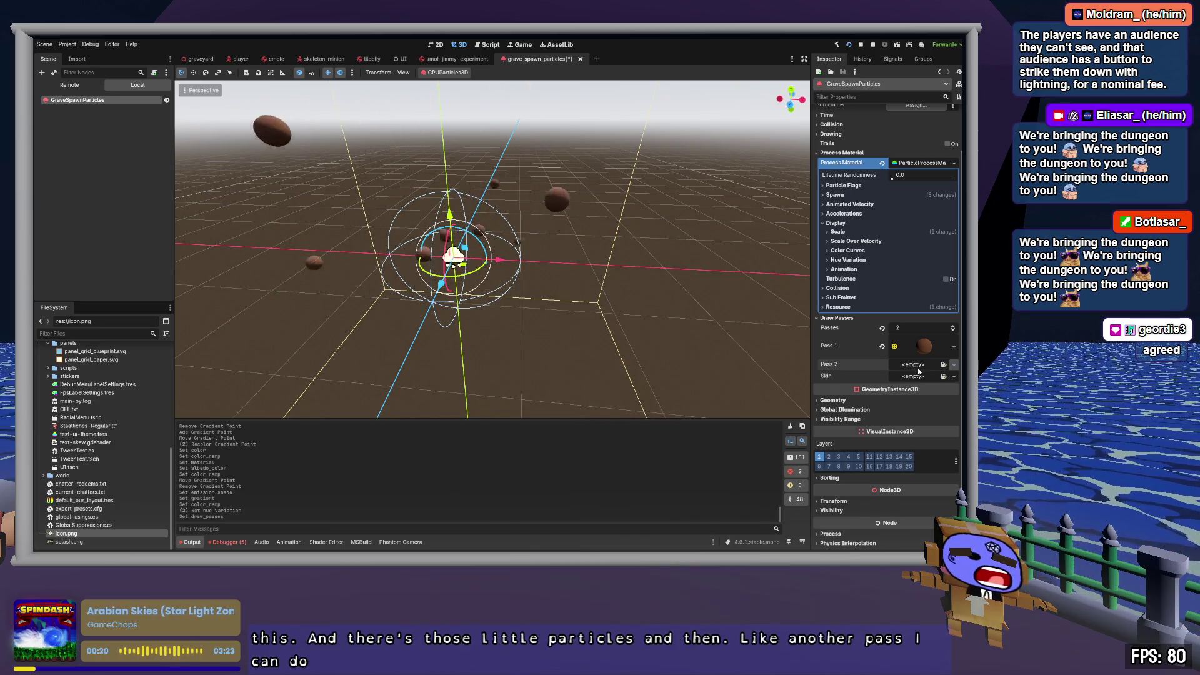
left_click(920, 442)
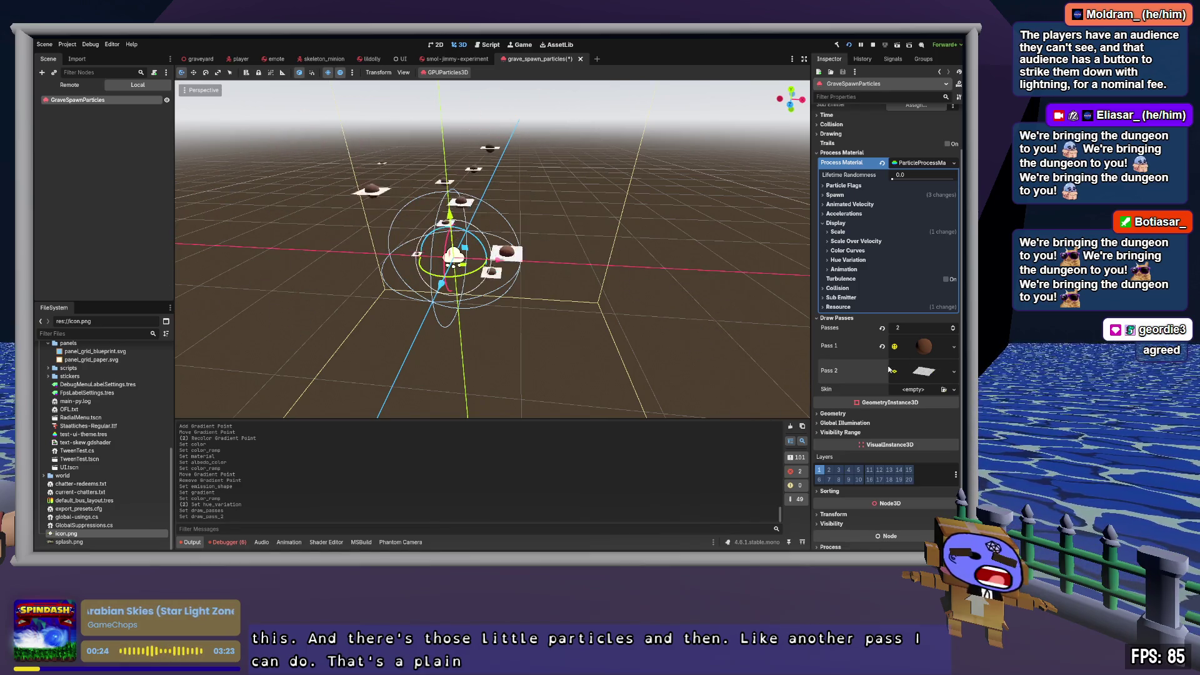
Step: Revert to a single draw pass and reselect GraveSpawnParticles
left_click(882, 329)
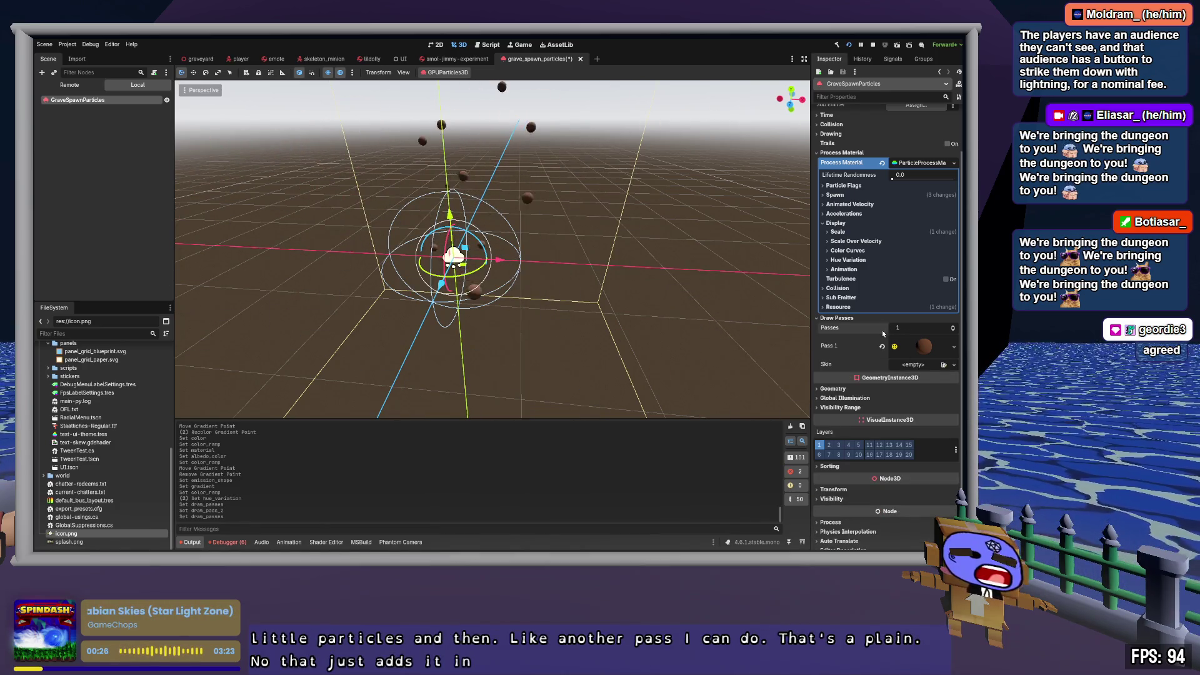
left_click(851, 318)
left_click(81, 114)
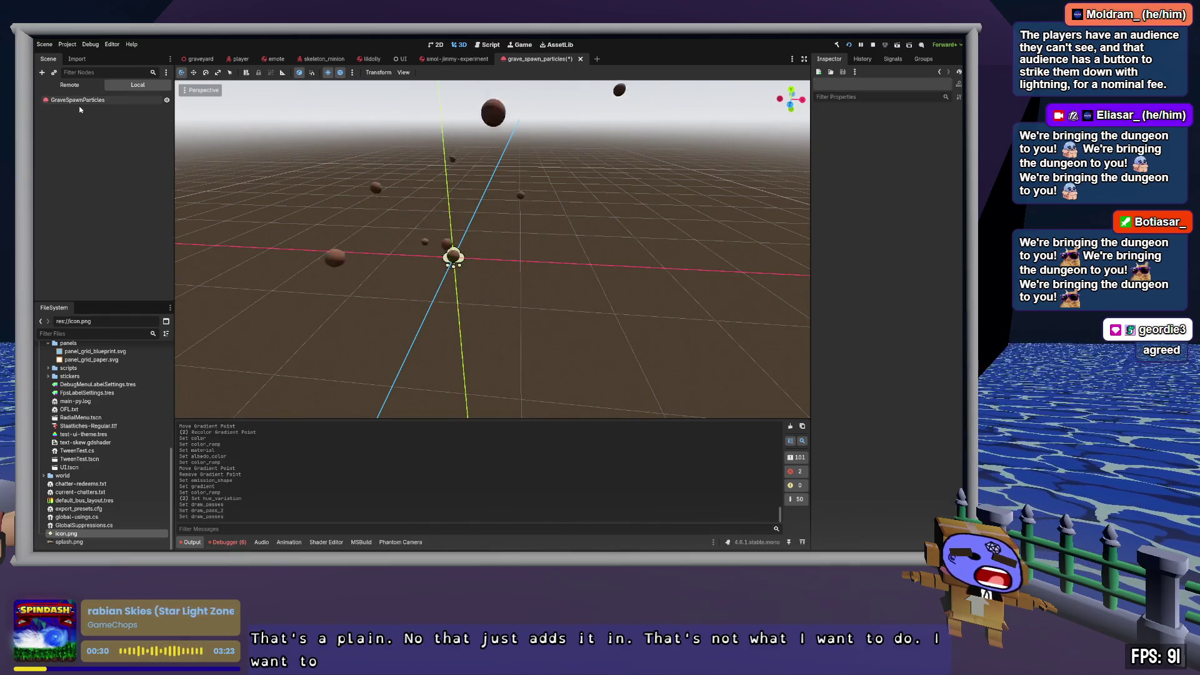
left_click(84, 100)
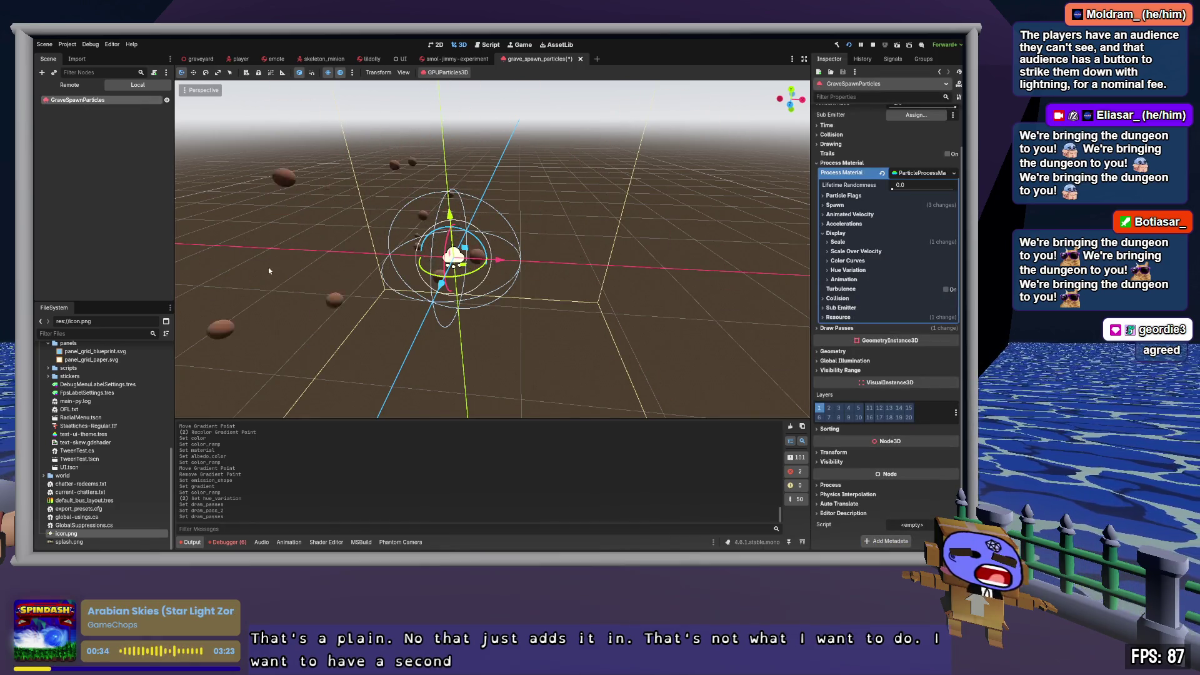
Step: Add a GPUParticles3D child under GraveSpawnParticles and name it 'cloud'
key("ctrl+a")
key("Return")
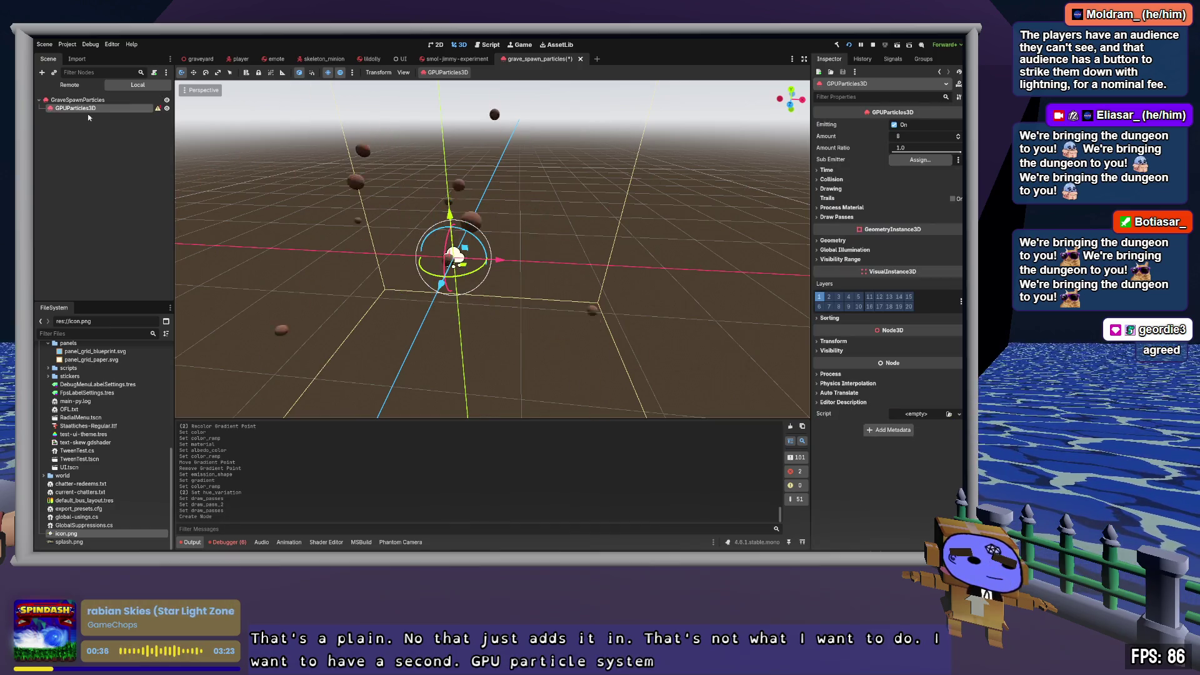
type("cloud")
key("Return")
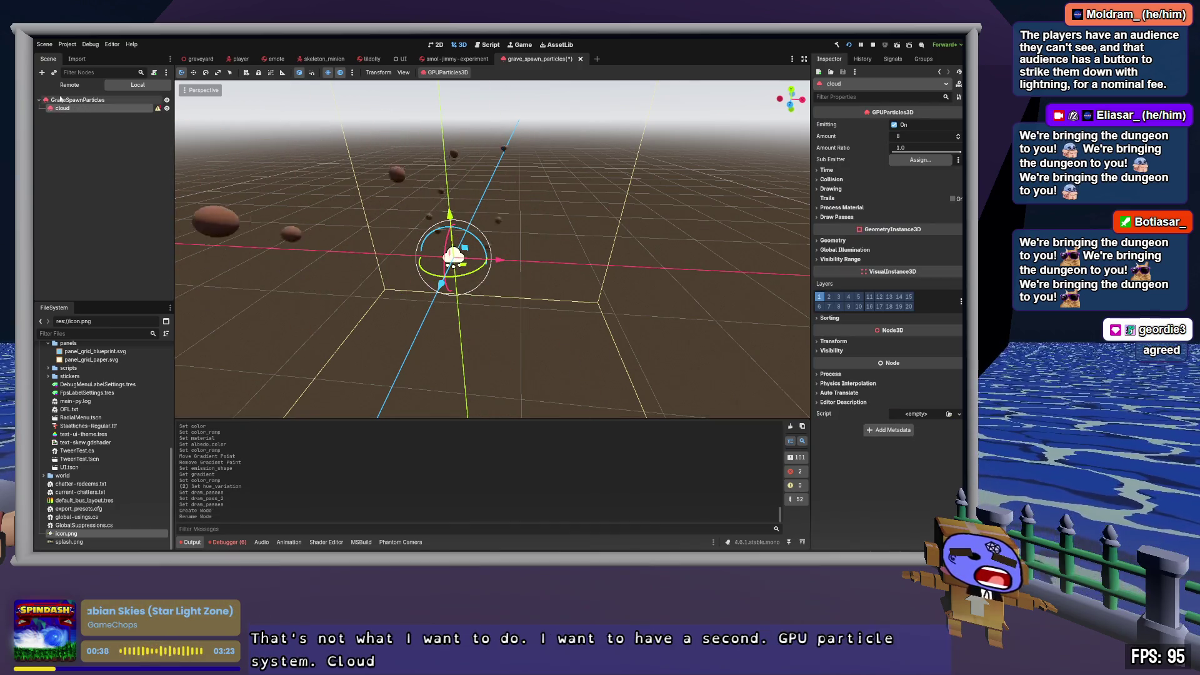
Step: After trying to duplicate GraveSpawnParticles, add an empty Node3D child instead
left_click(62, 100)
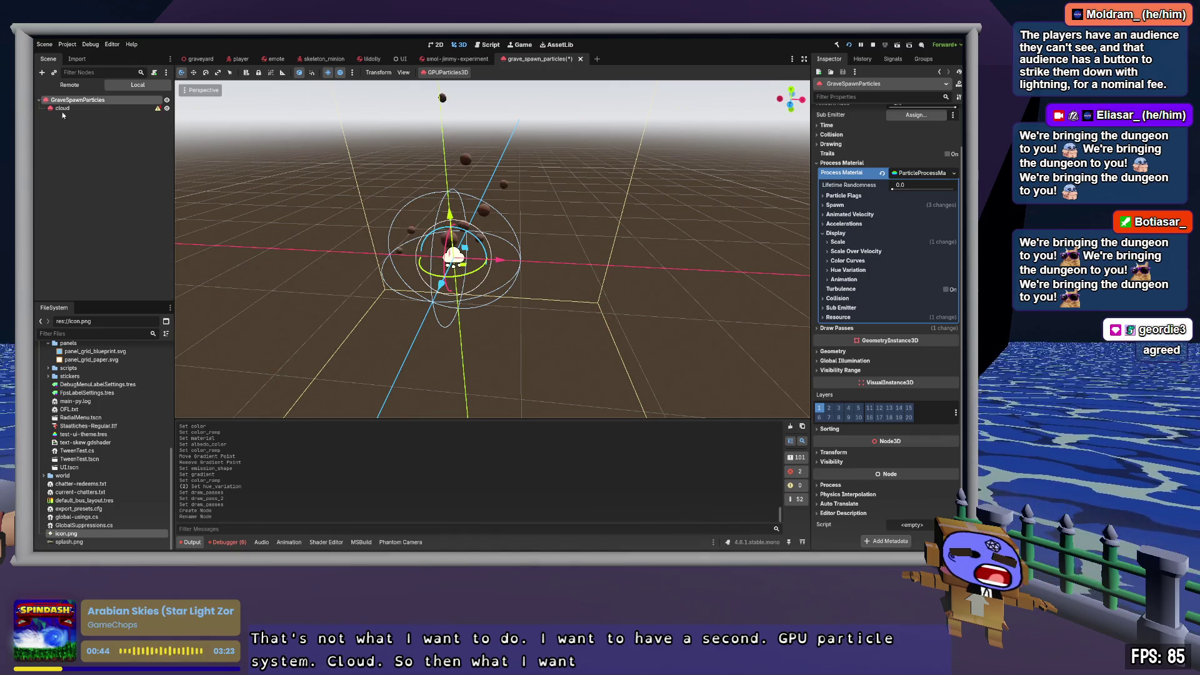
key("ctrl+d")
left_click(76, 105)
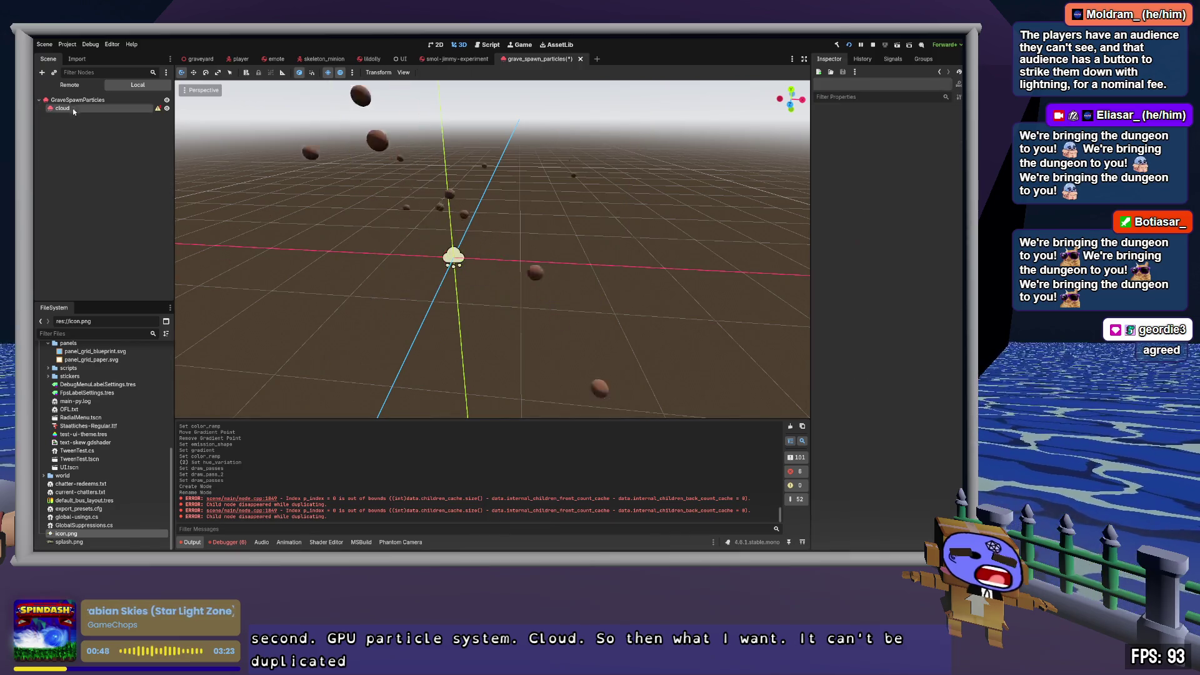
left_click(68, 100)
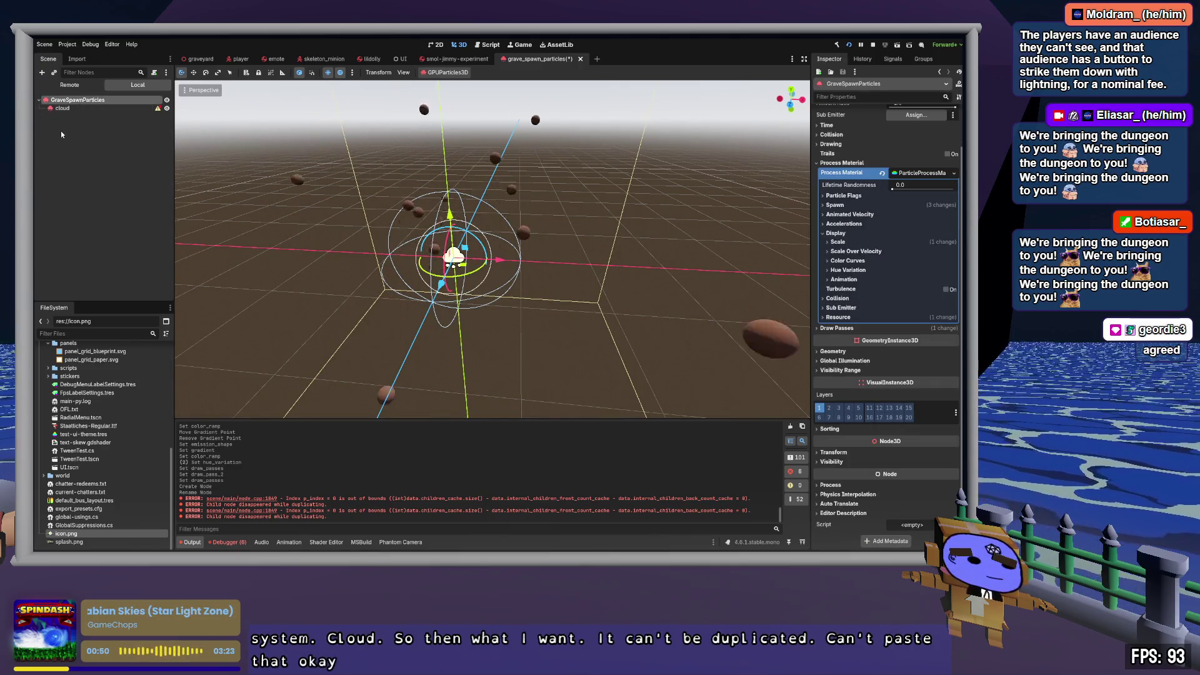
key("ctrl+d")
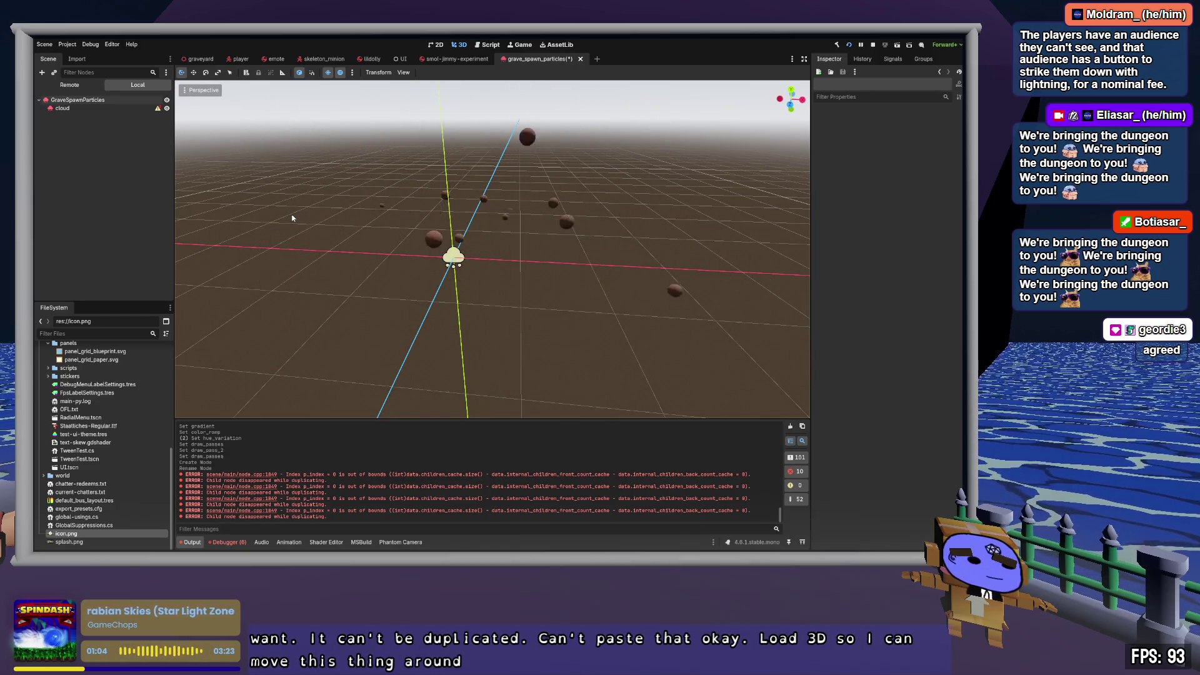
key("ctrl+a")
key("Return")
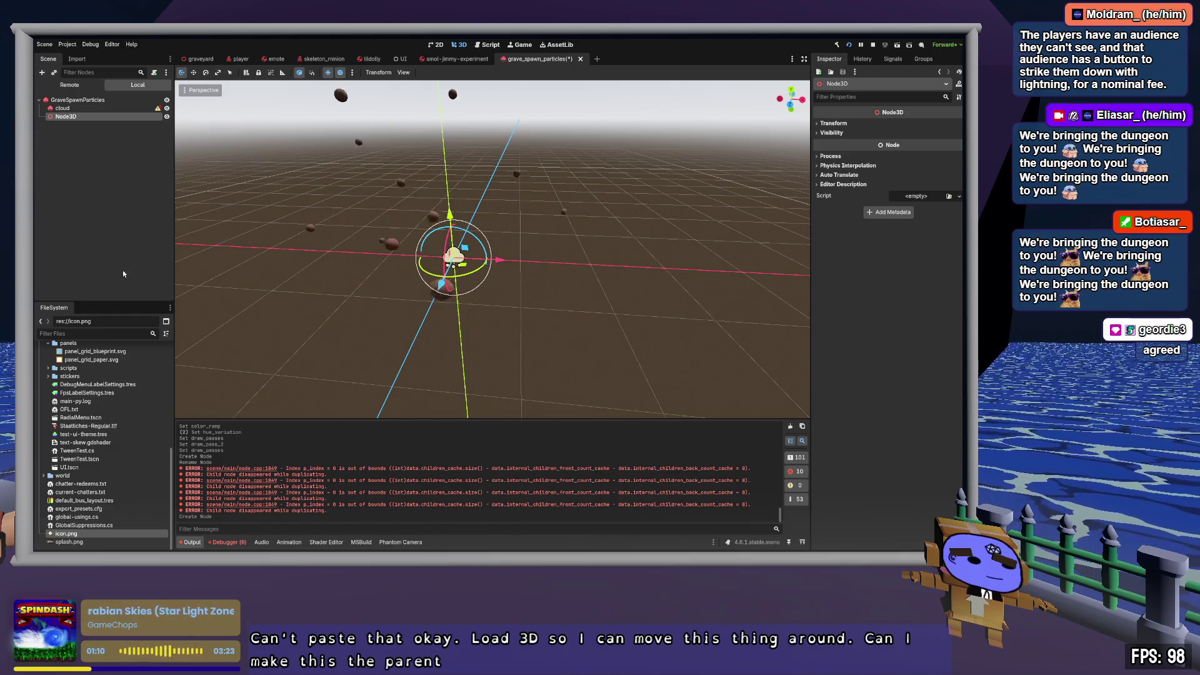
Step: Make the Node3D the scene root and move cloud directly under it
right_click(63, 116)
left_click(94, 325)
left_click_drag(67, 107, 65, 110)
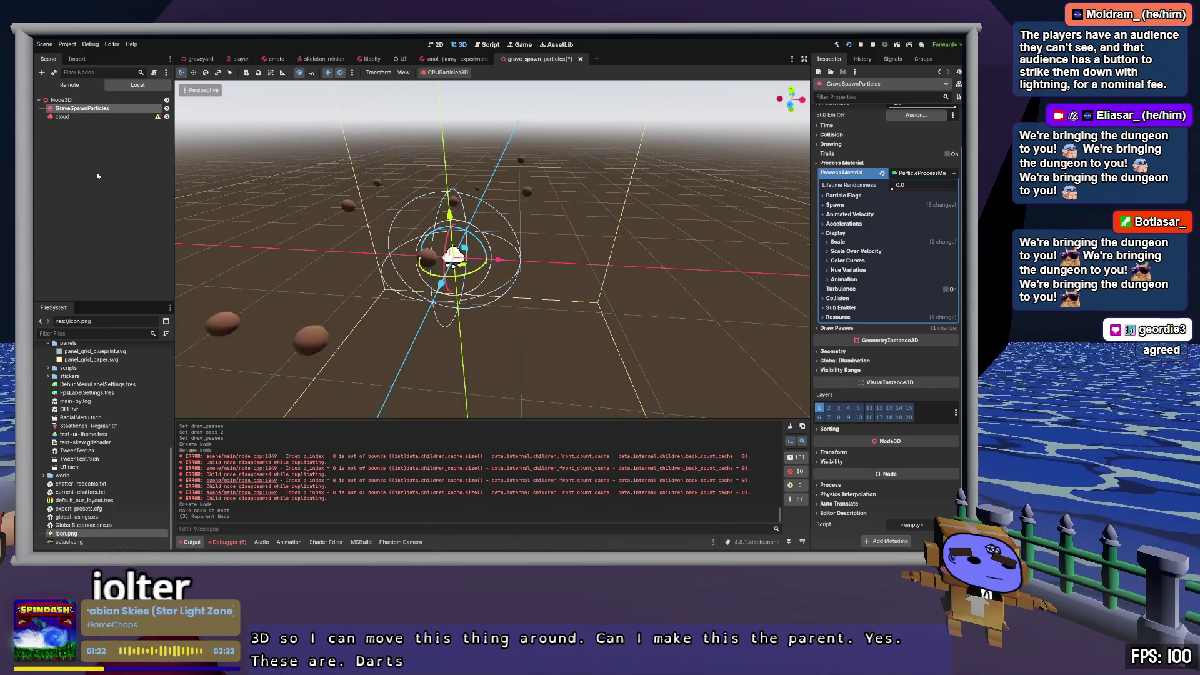
Step: Rename GraveSpawnParticles to 'dirt-particles', then shorten it to 'dirt'
key("F2")
type("dirt-particles")
key("Return")
key("Down")
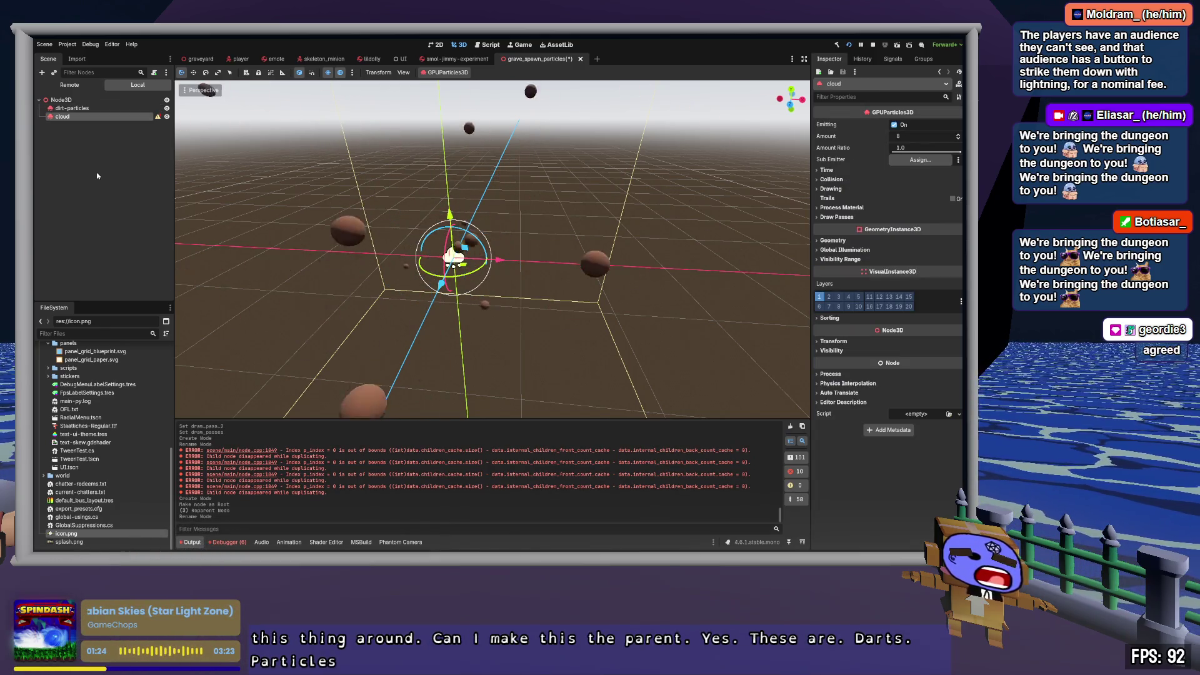
key("Up")
key("F2")
type("dirt")
key("Return")
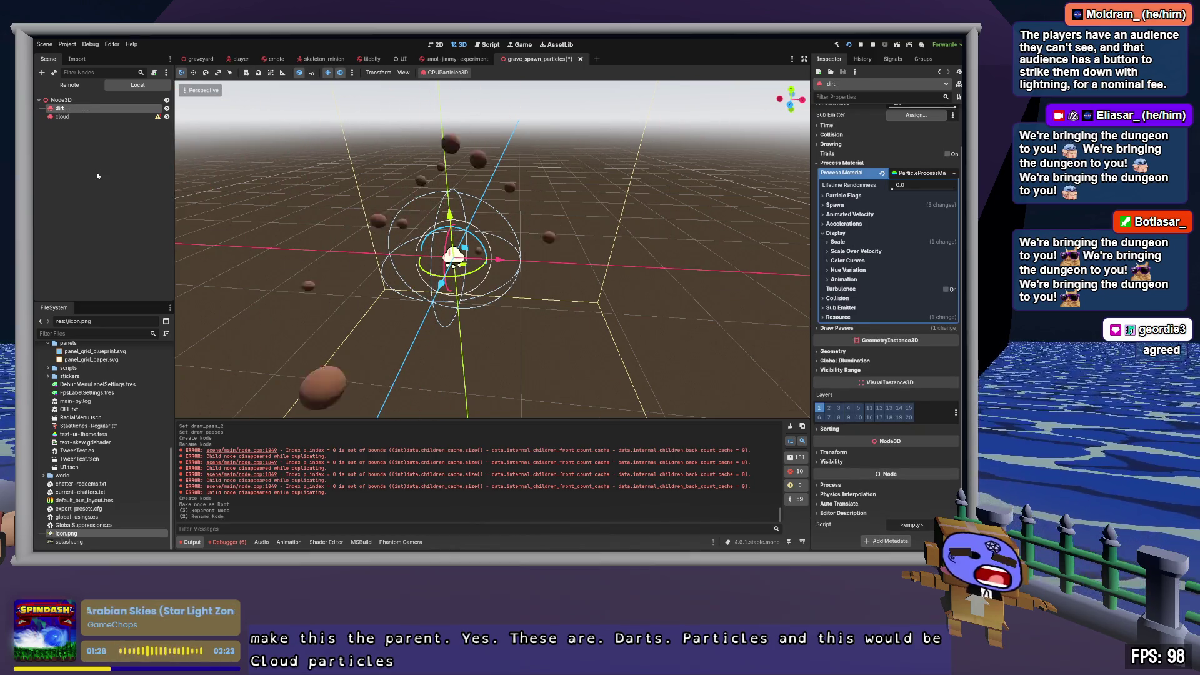
key("Down")
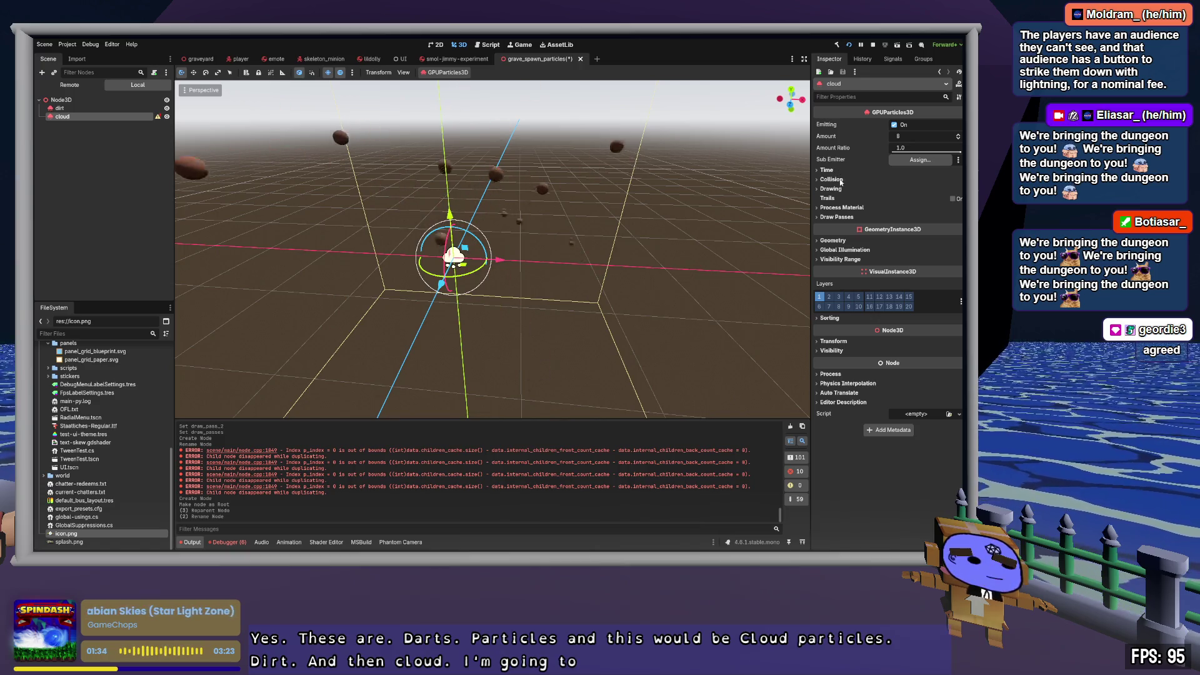
left_click(840, 208)
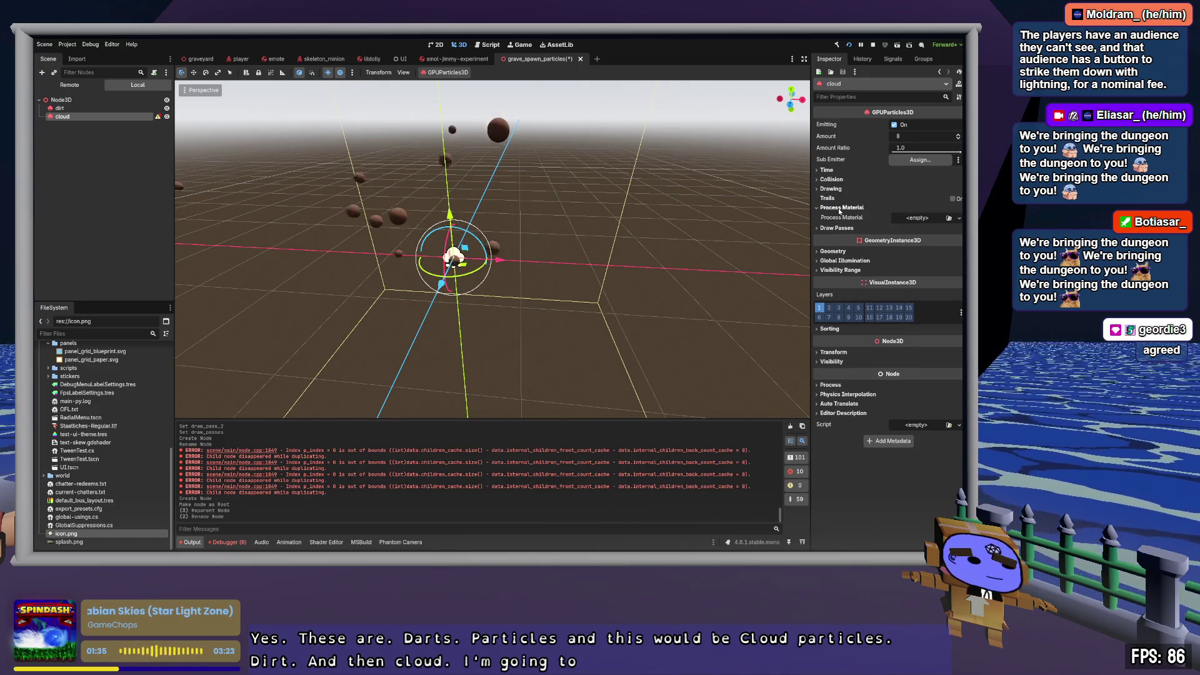
Step: Give cloud a new ParticleProcessMaterial and a QuadMesh as its Pass 1 mesh
left_click(922, 218)
left_click(931, 227)
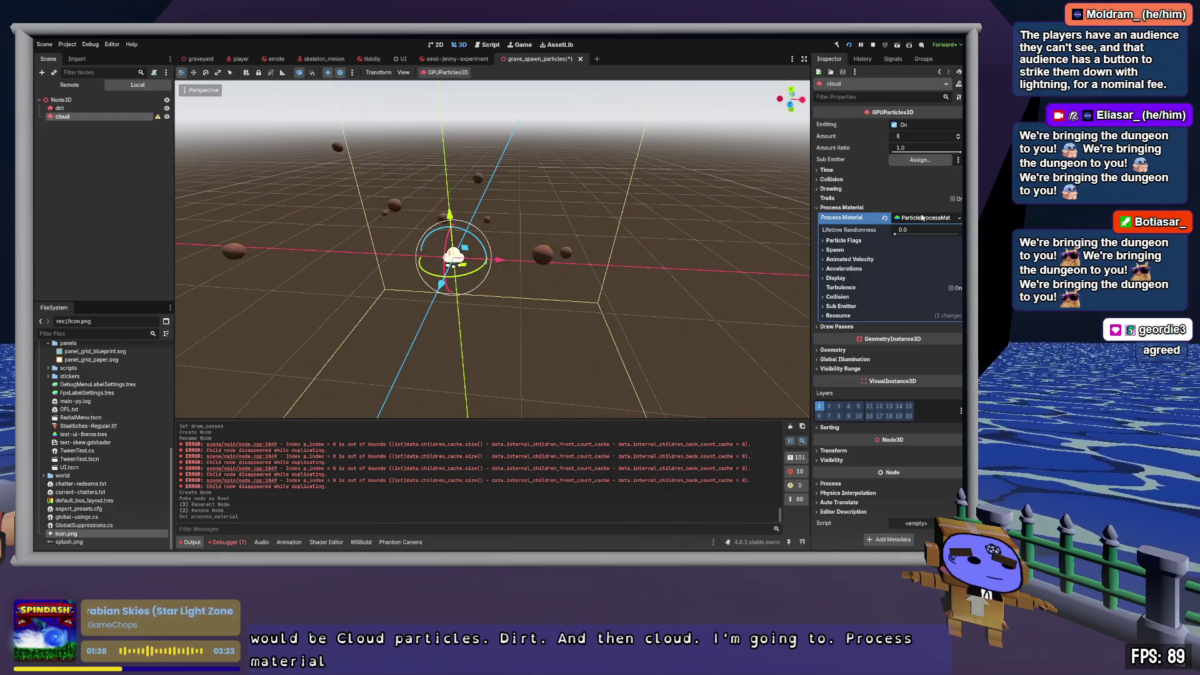
left_click(919, 326)
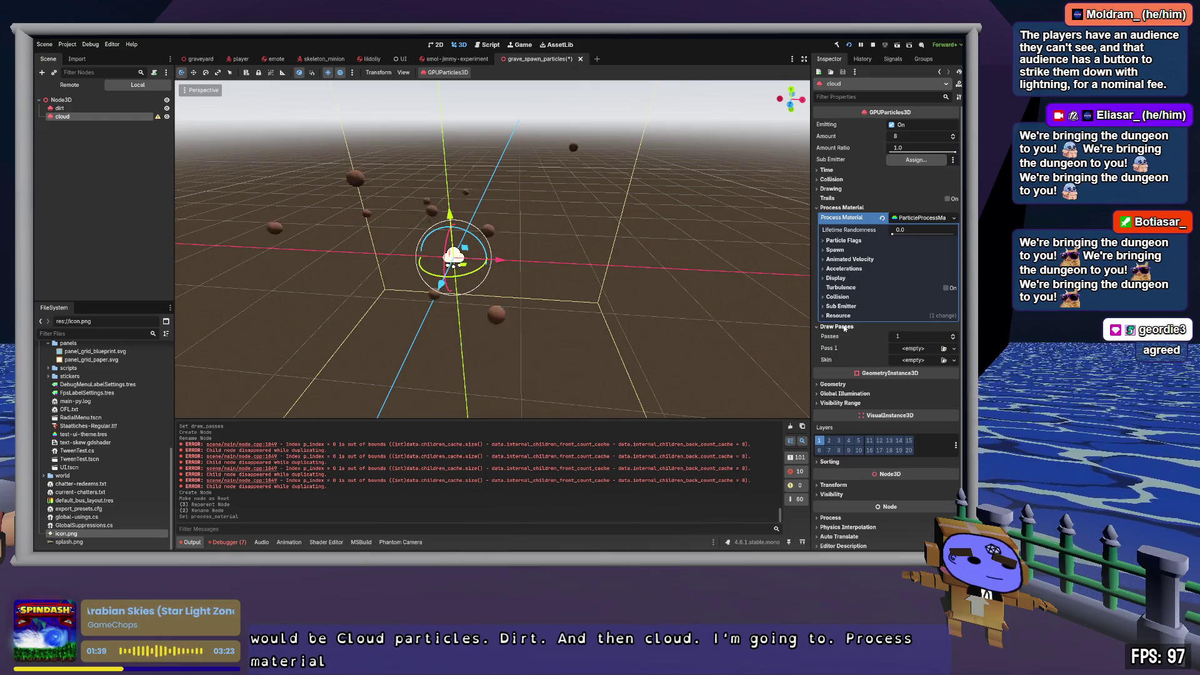
left_click(913, 348)
left_click(919, 423)
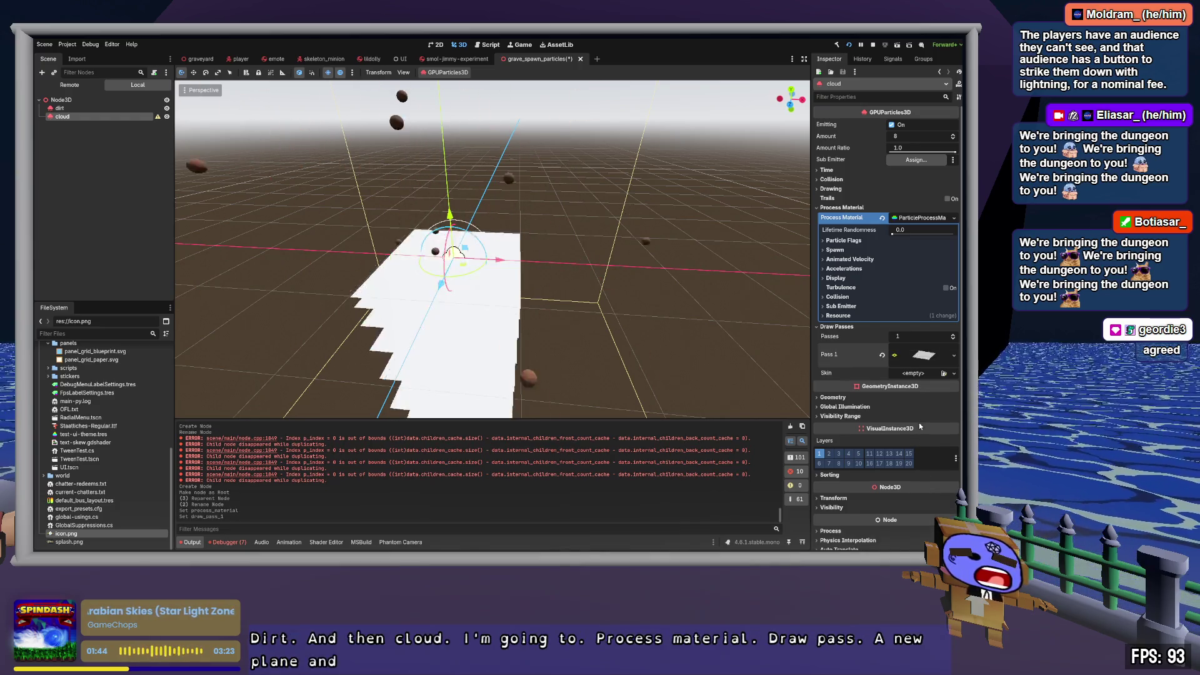
left_click(883, 355)
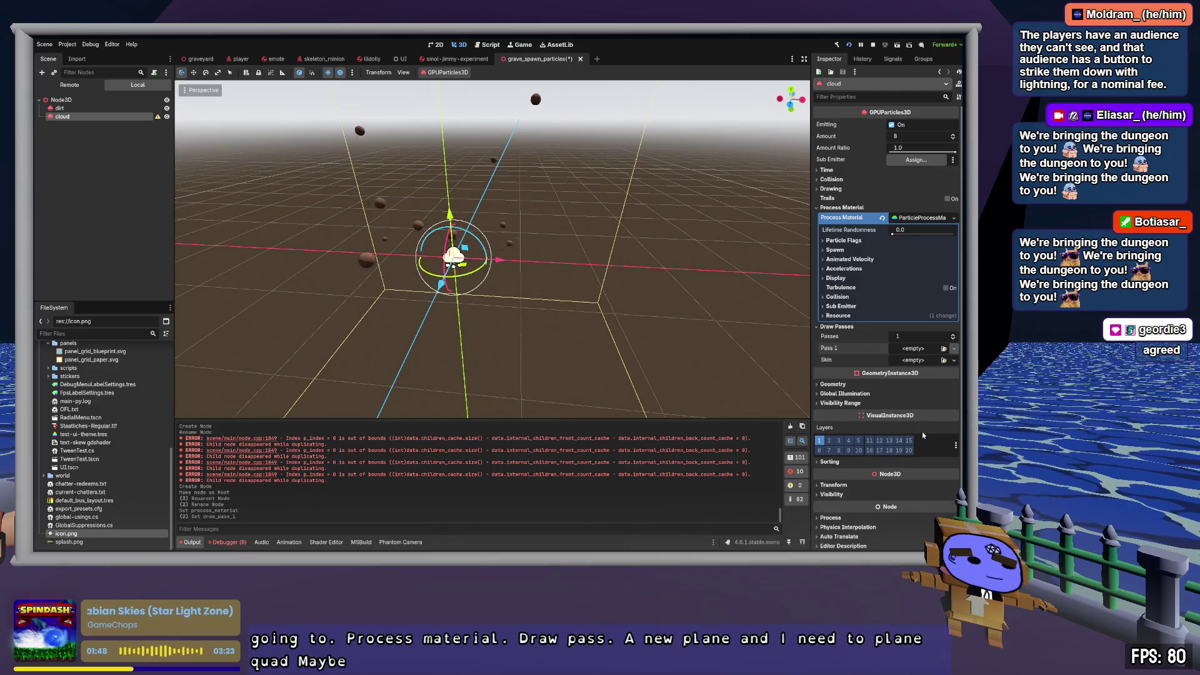
left_click(953, 348)
left_click(923, 449)
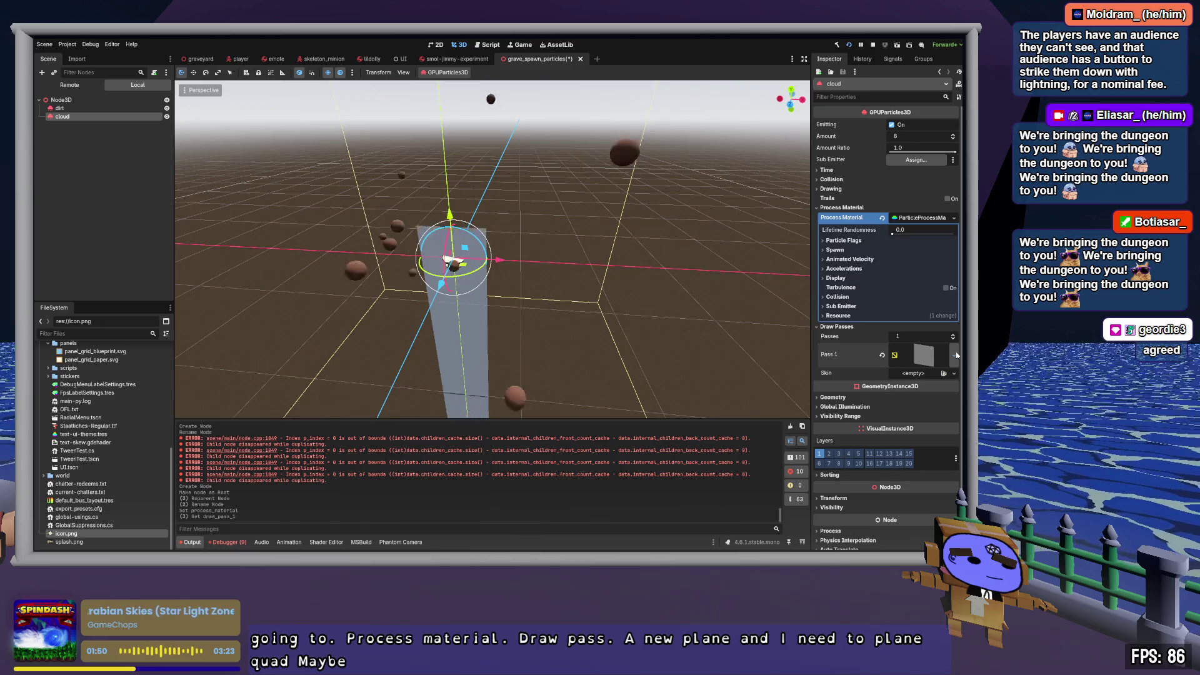
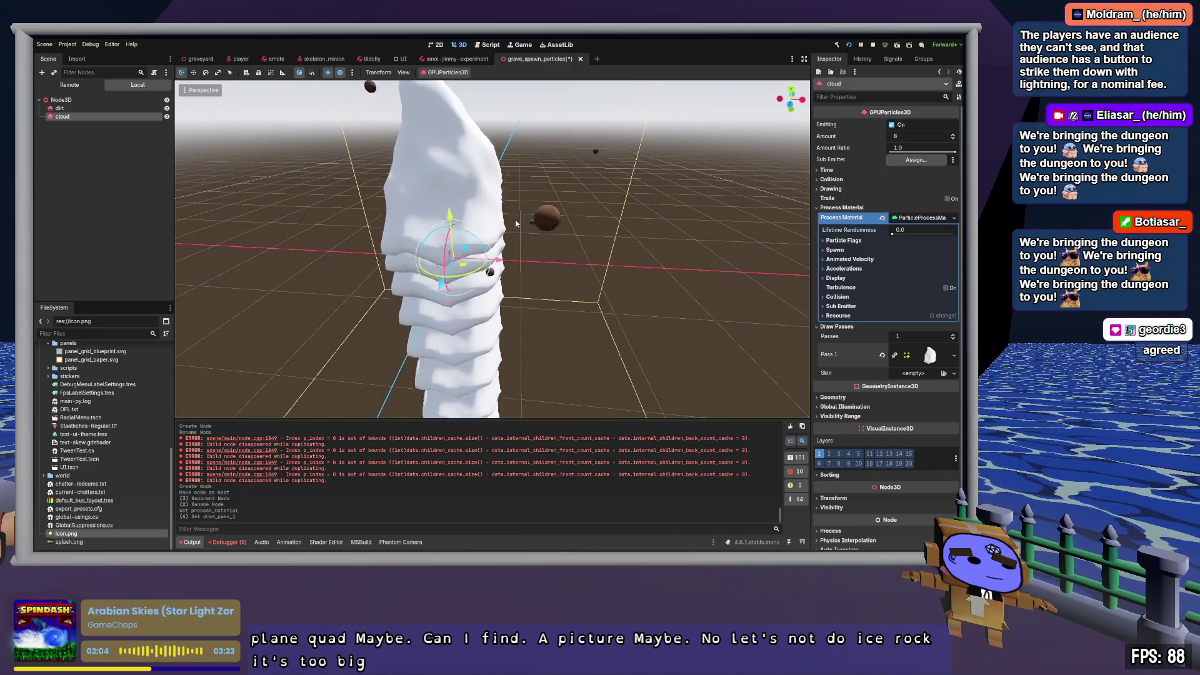
Step: Select the cloud particle node and set its process material gravity Y to 0
left_click(473, 215)
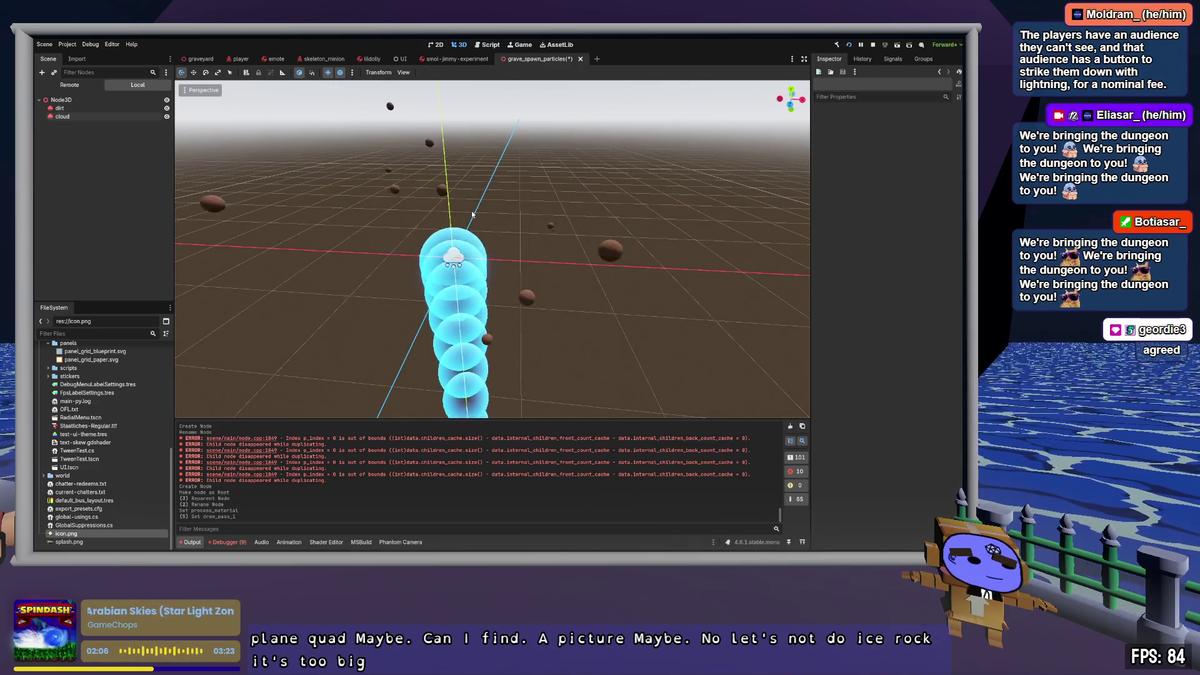
left_click(115, 116)
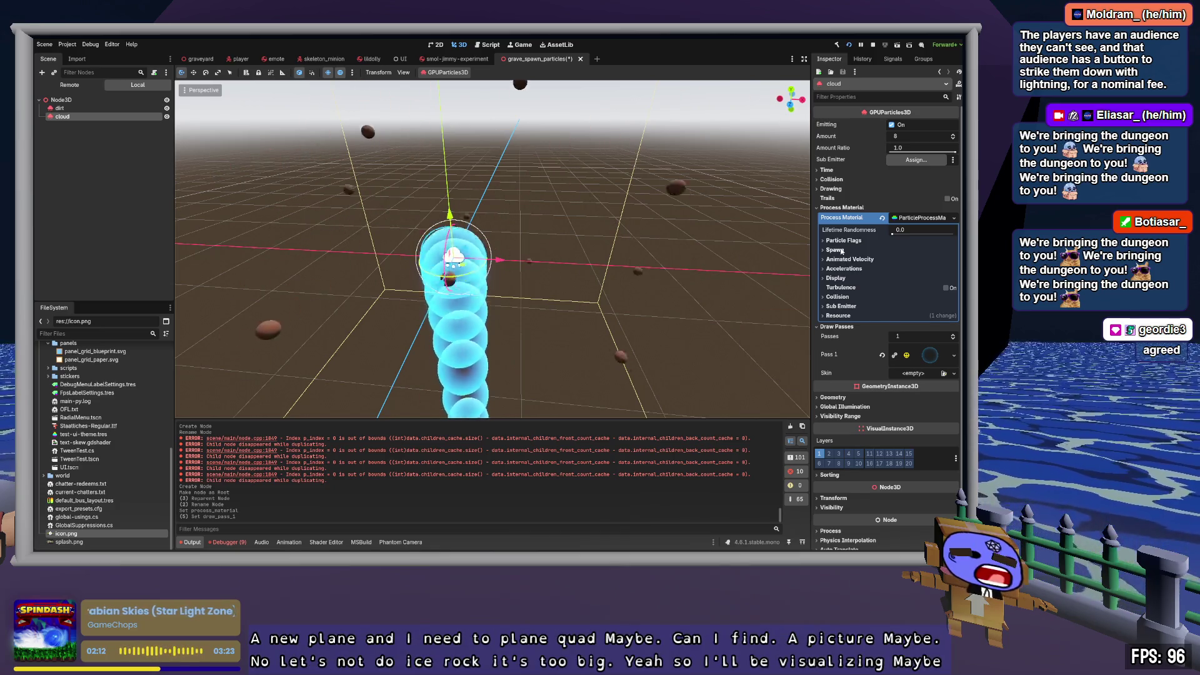
left_click(842, 250)
left_click(840, 278)
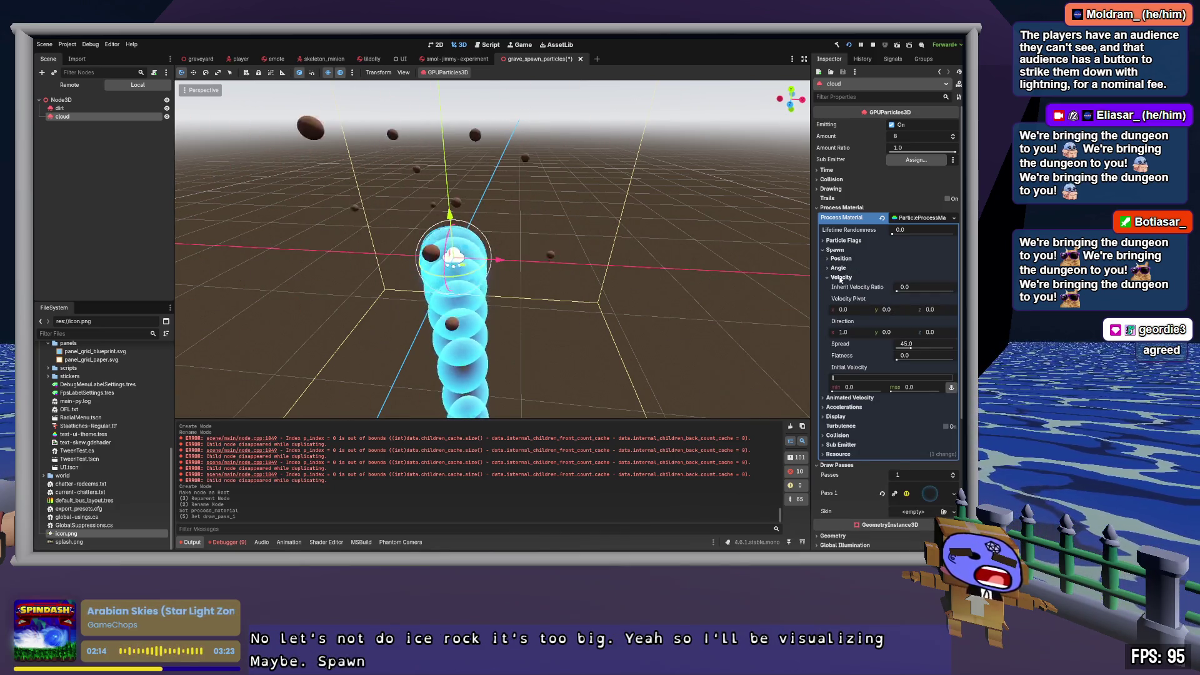
left_click(836, 250)
left_click(845, 269)
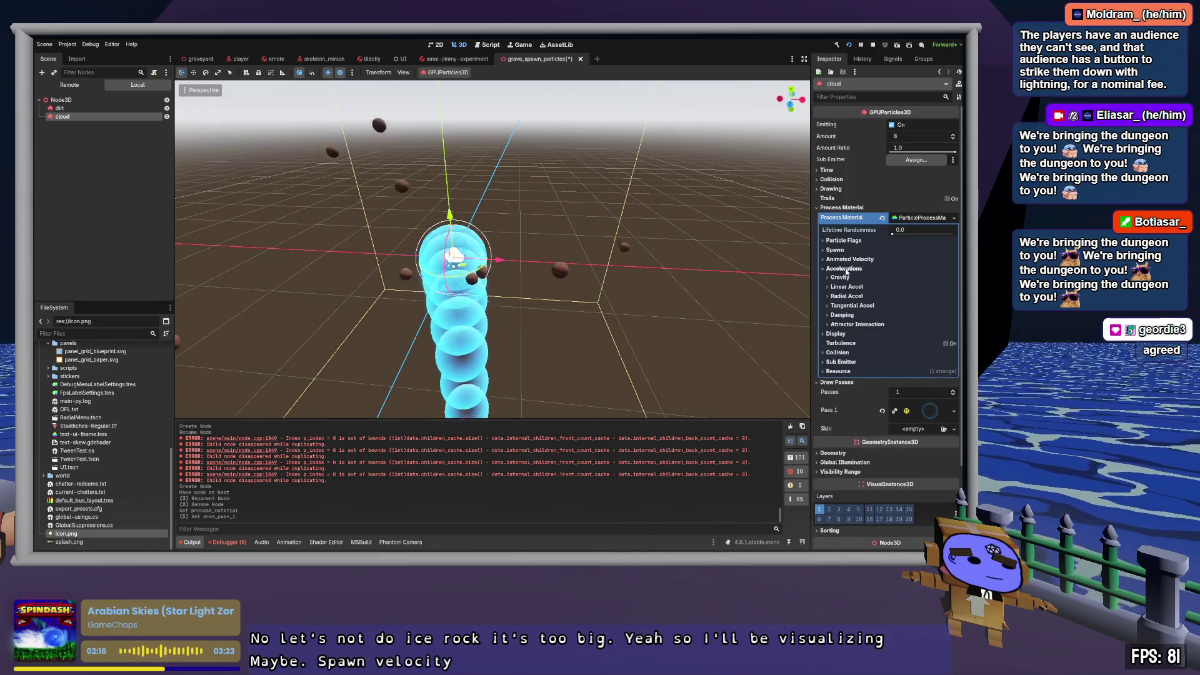
left_click(840, 277)
left_click(903, 298)
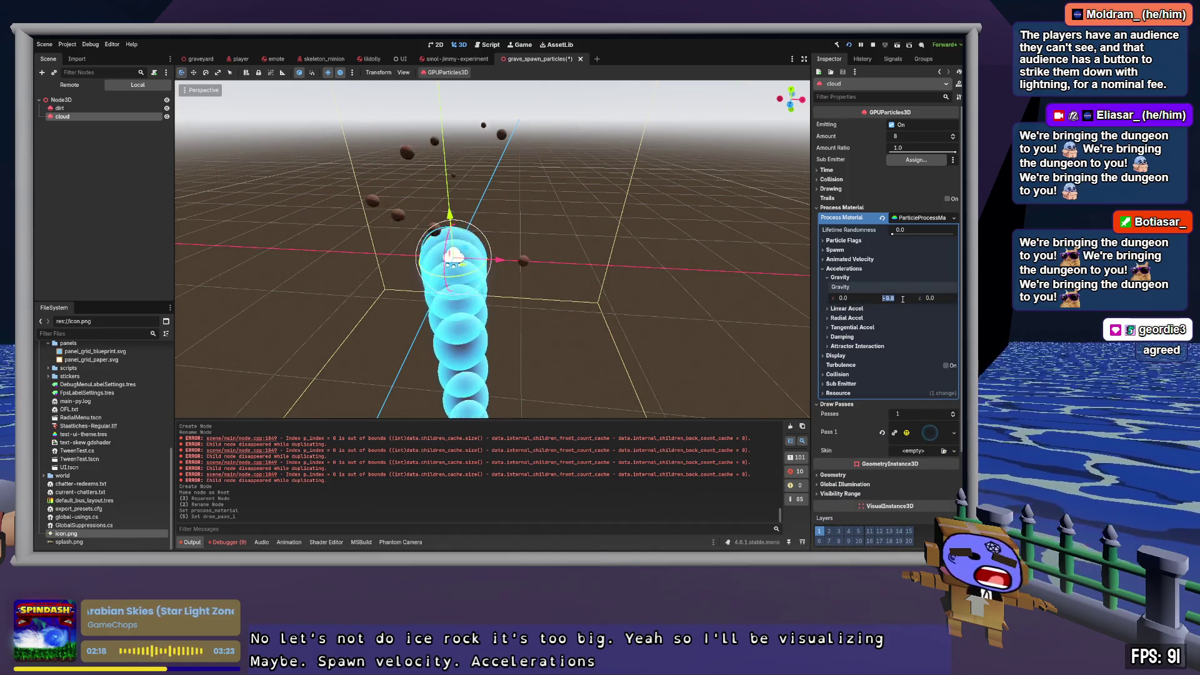
type("0")
key("Return")
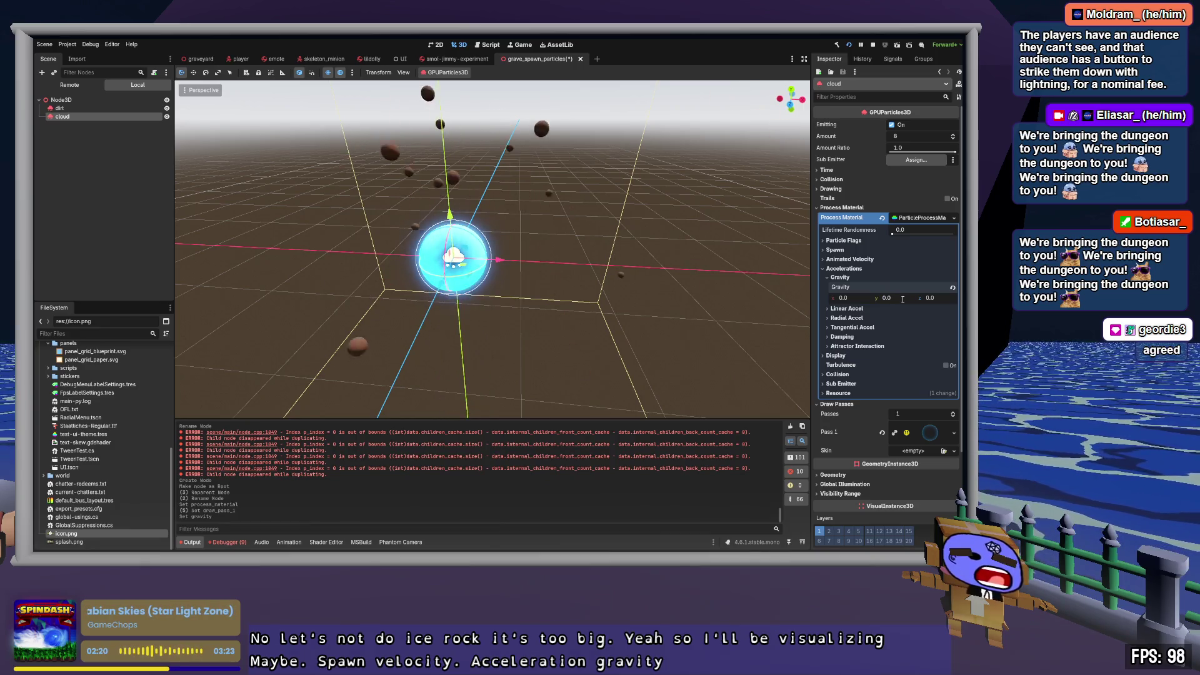
Step: Enable the Align Y particle flag so cloud particles align to their velocity
left_click(840, 278)
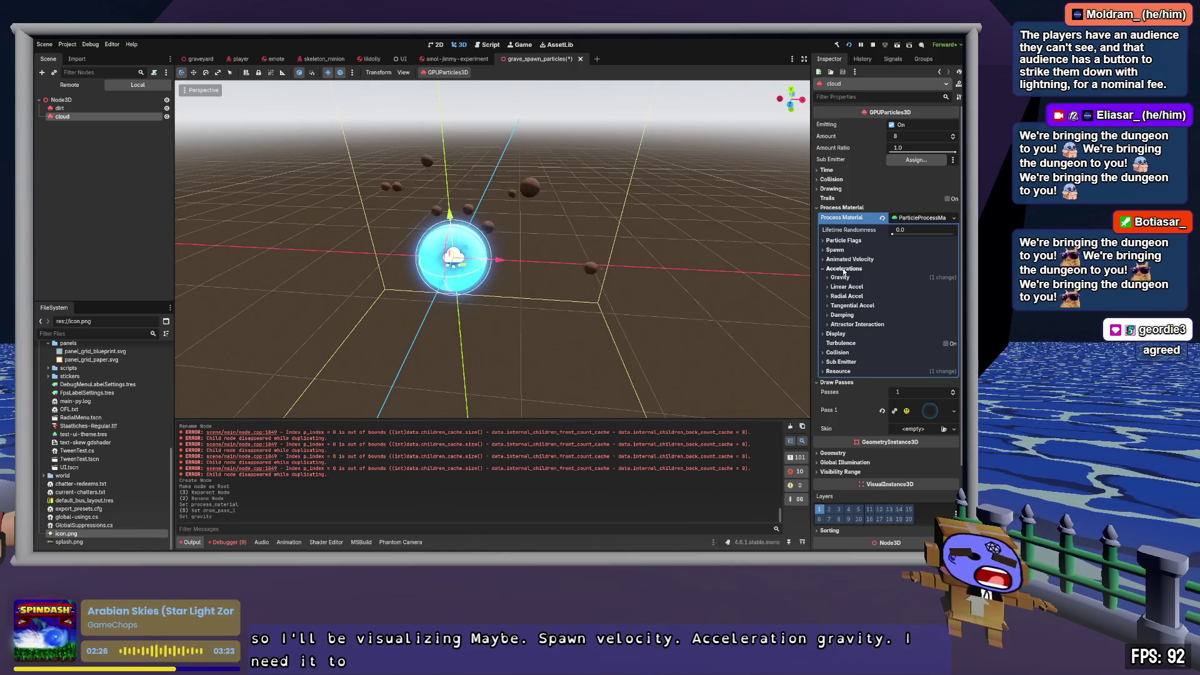
left_click(844, 269)
left_click(845, 241)
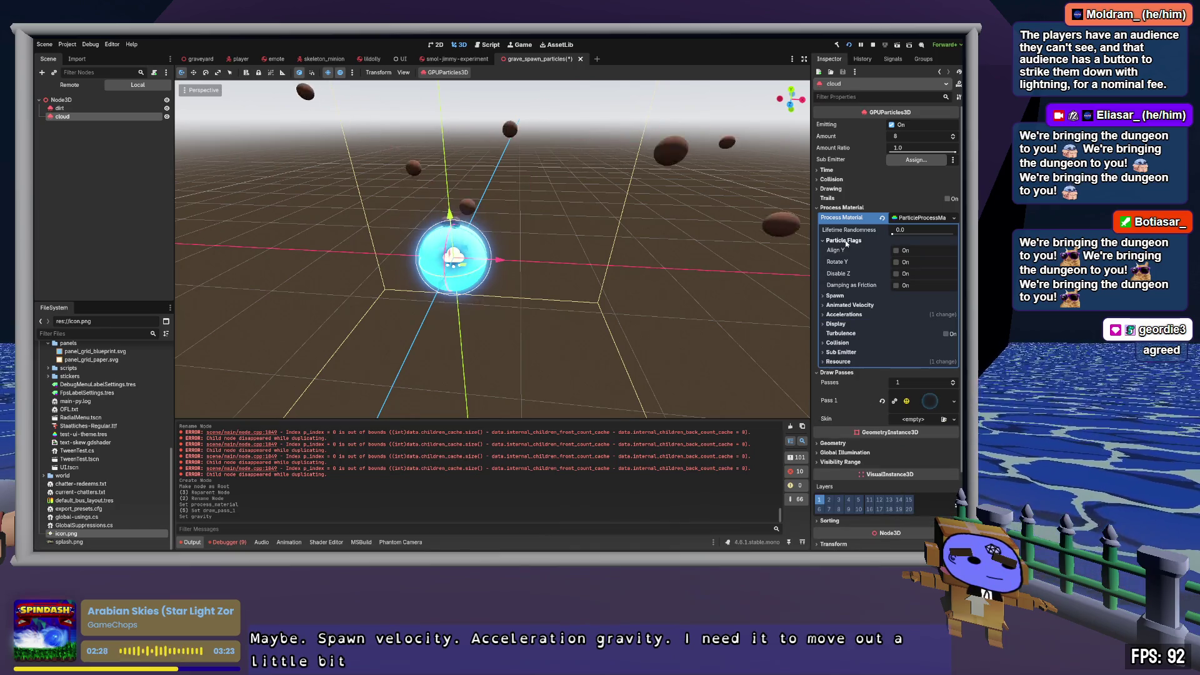
left_click(896, 250)
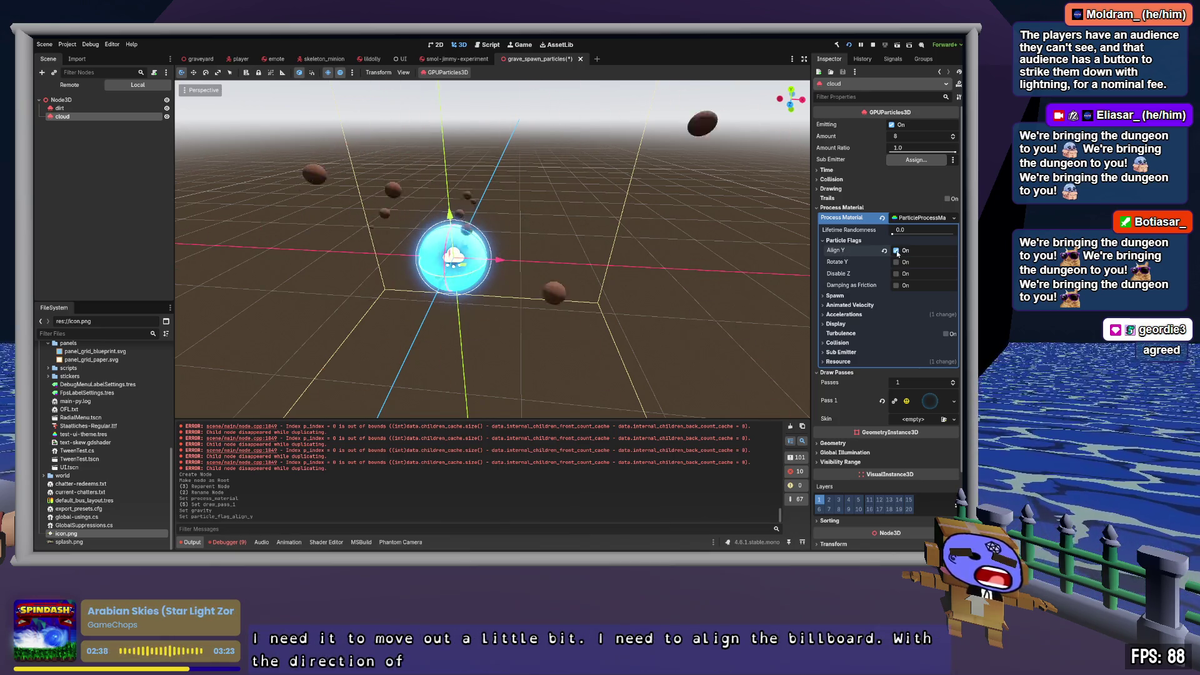
left_click(862, 243)
left_click(843, 251)
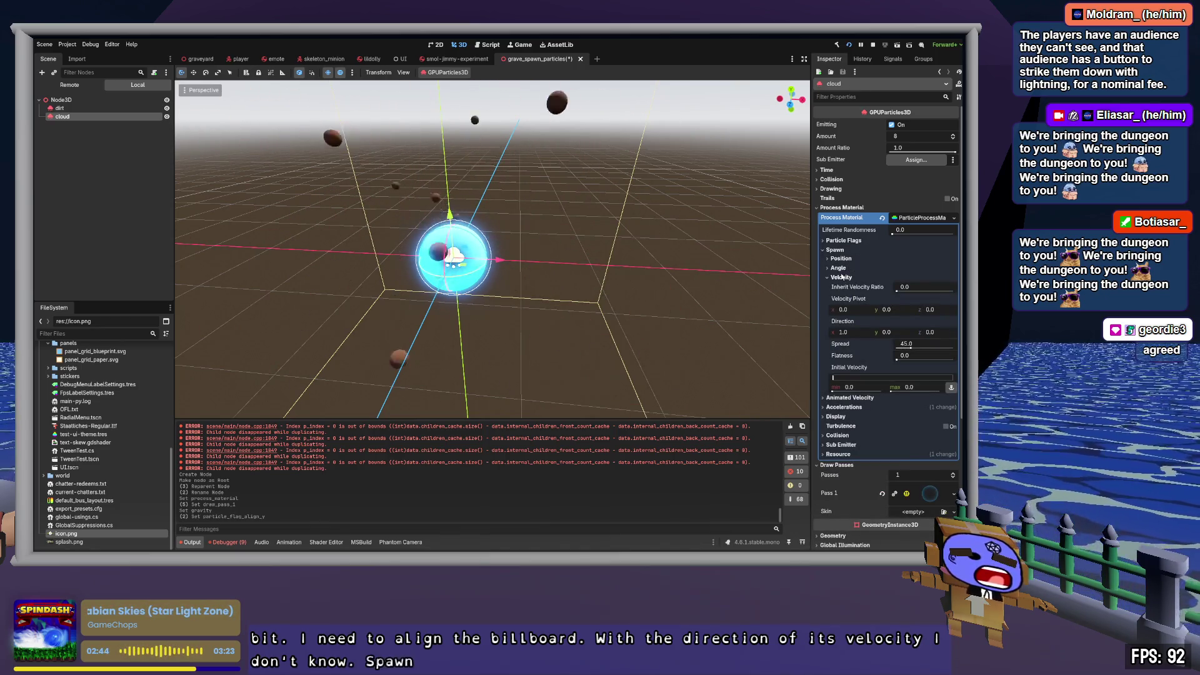
Step: Change the cloud's emission shape from a point to Box
left_click(844, 240)
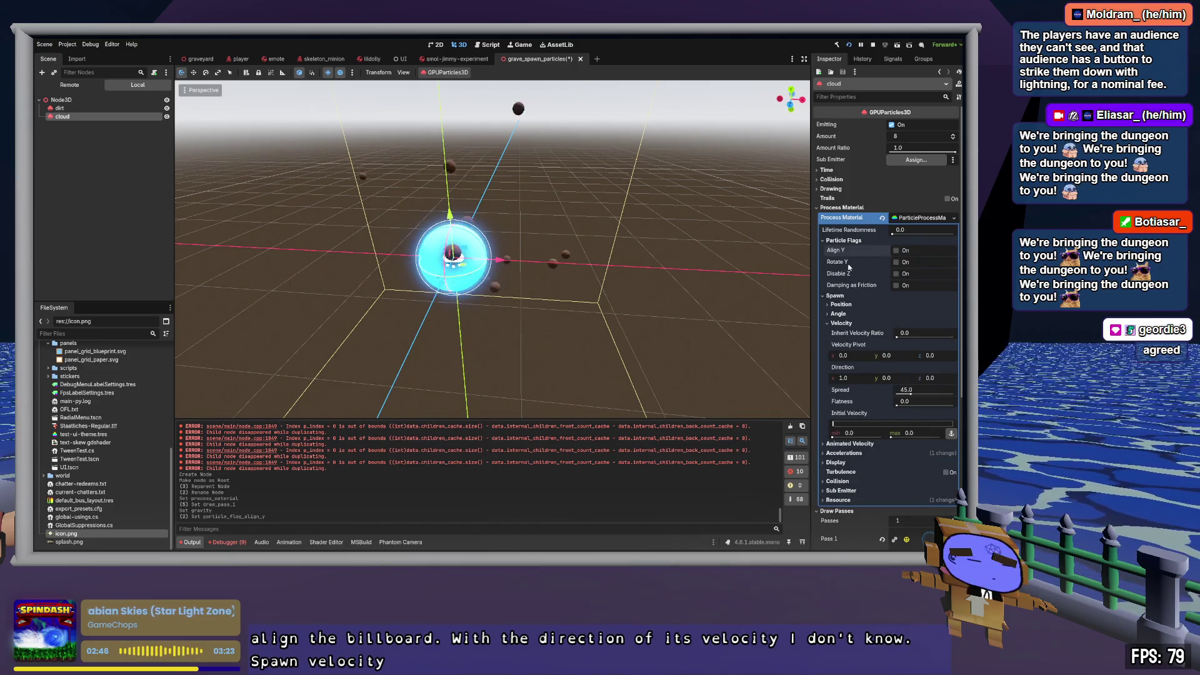
left_click(844, 240)
left_click(842, 259)
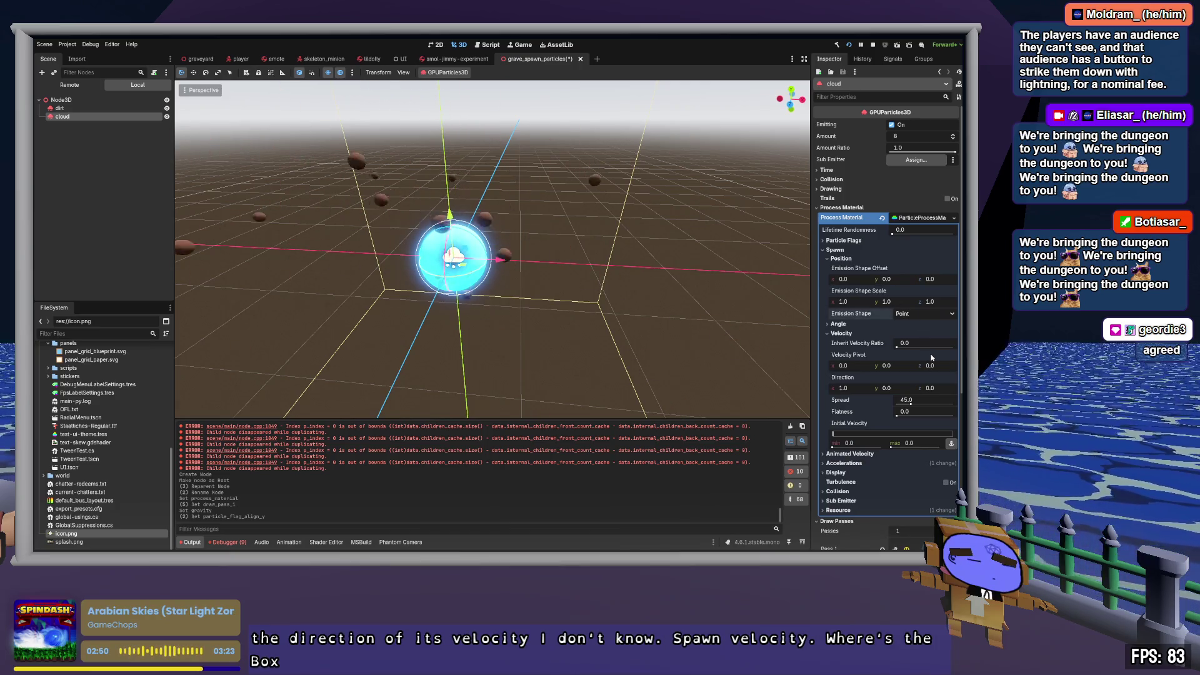
left_click(923, 313)
left_click(907, 356)
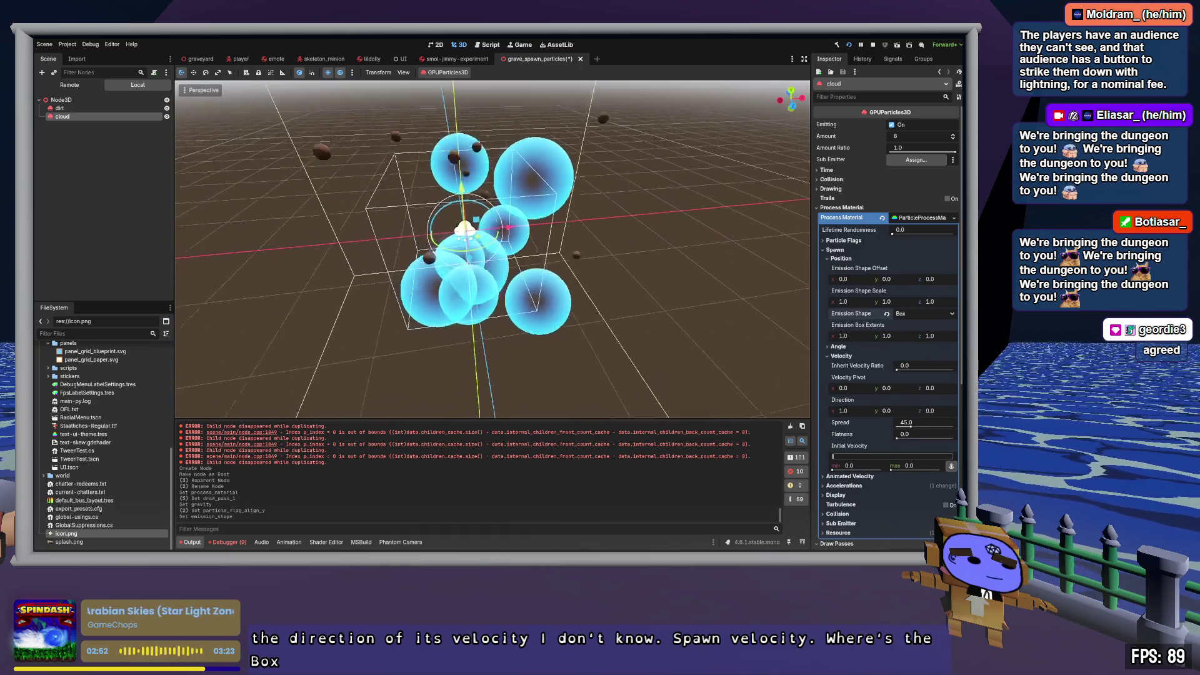
mouse_move(500, 282)
left_mouse_down()
mouse_move(578, 308)
mouse_move(504, 350)
mouse_move(455, 294)
mouse_move(428, 308)
mouse_move(469, 289)
mouse_move(434, 346)
mouse_move(430, 275)
left_mouse_up()
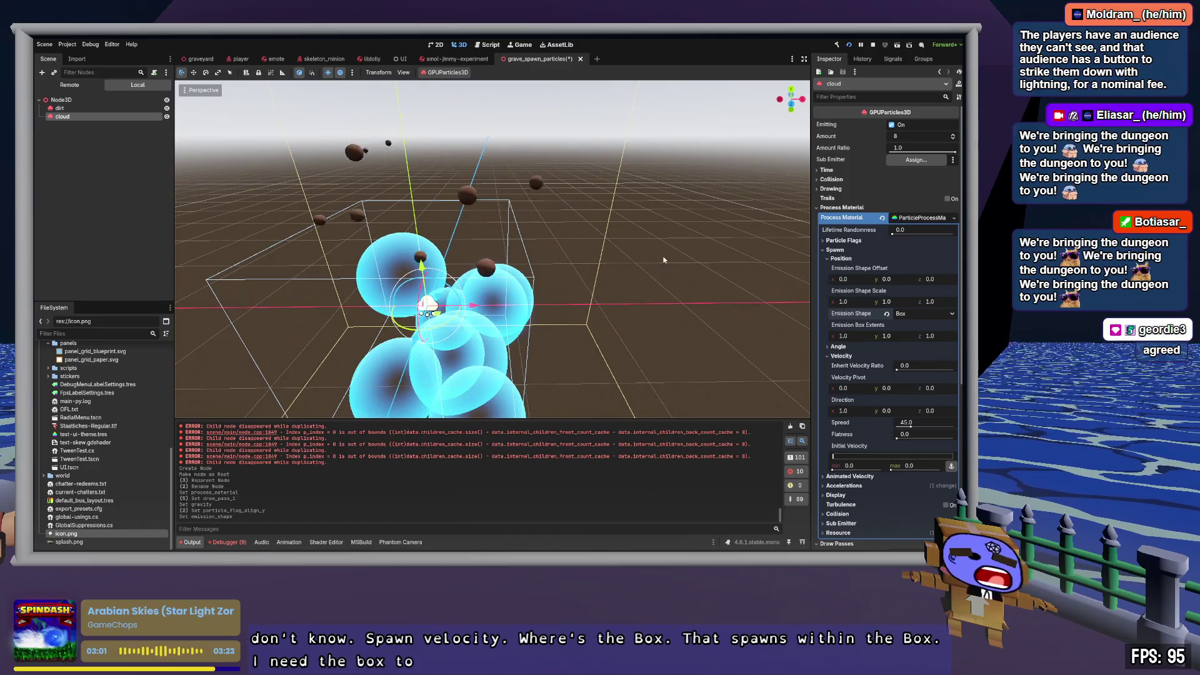
Step: Try Directed Points, revert to Box, and flatten the box's Y extent to 0.045
left_click(924, 313)
left_click(925, 373)
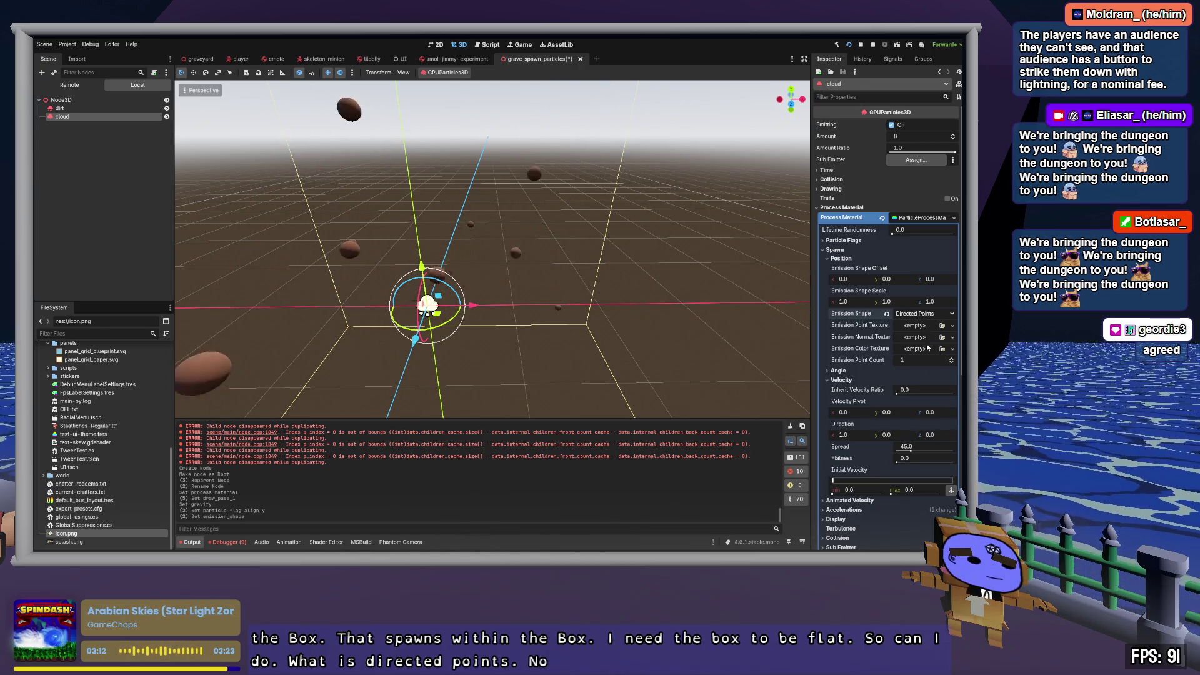
key("ctrl+z")
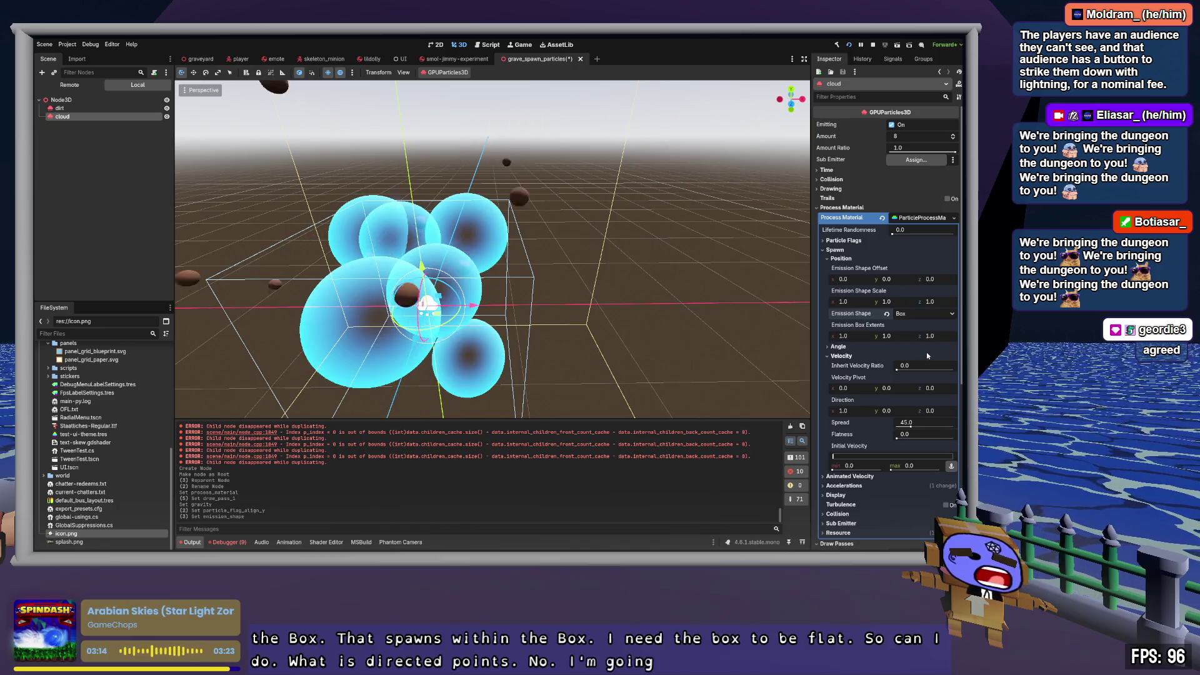
left_click_drag(887, 335, 852, 335)
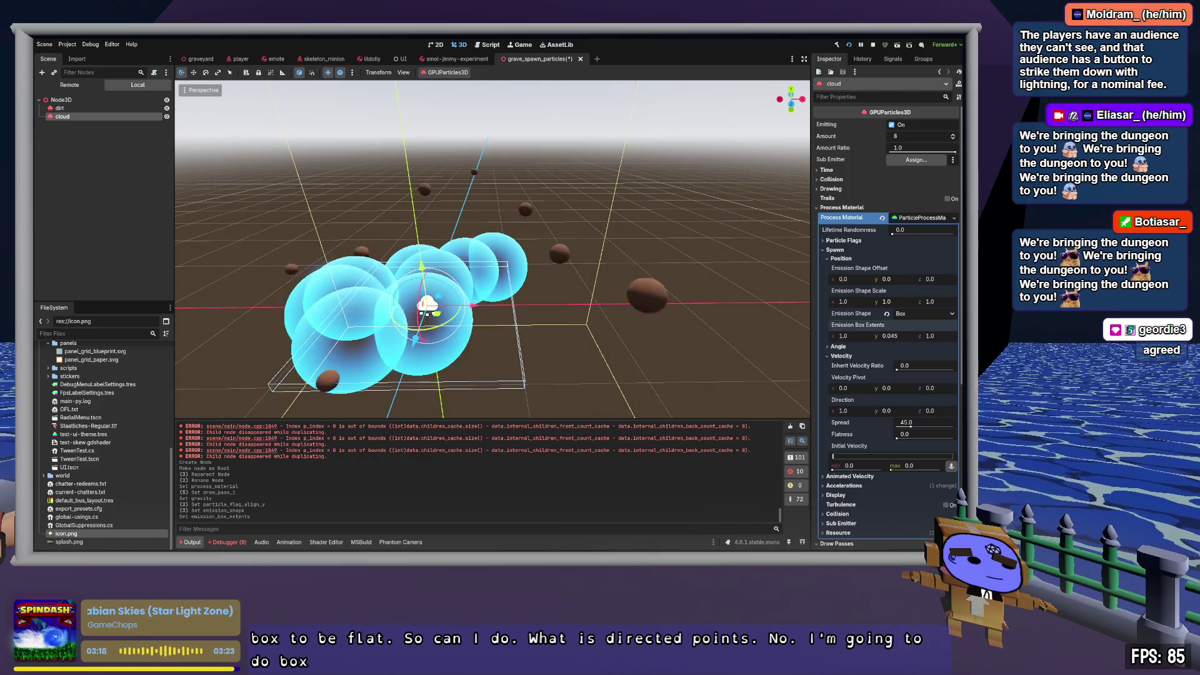
mouse_move(783, 307)
left_mouse_down()
mouse_move(778, 400)
mouse_move(778, 306)
mouse_move(744, 307)
mouse_move(731, 231)
mouse_move(781, 270)
left_mouse_up()
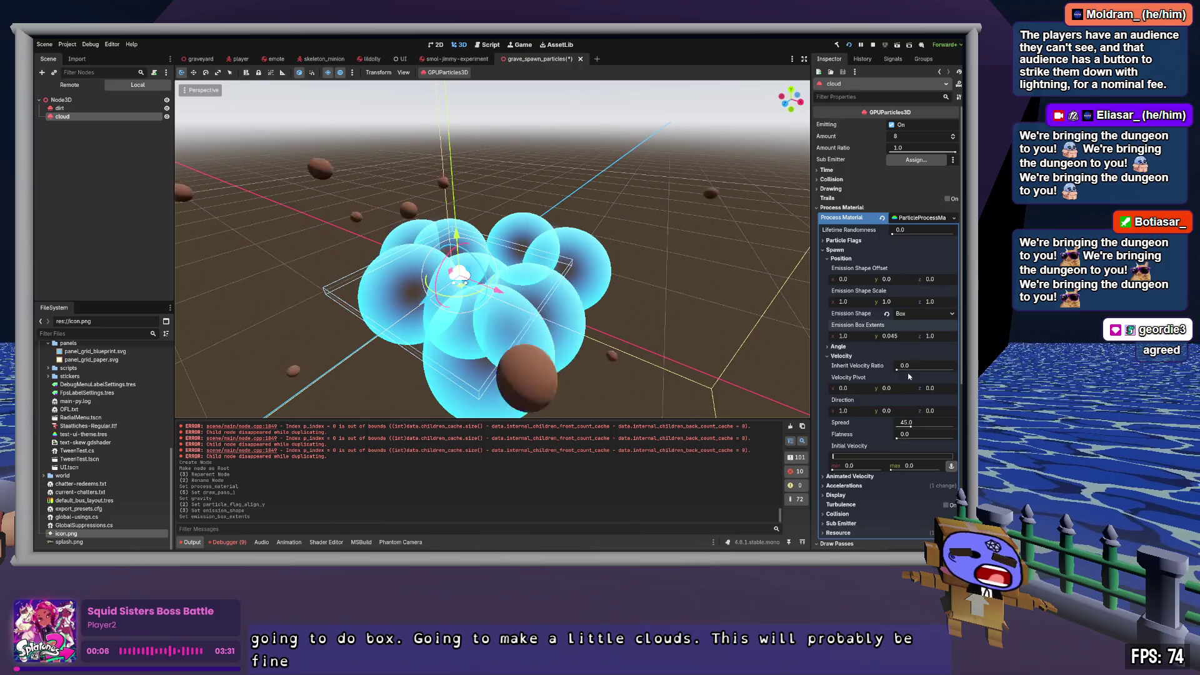
Step: Replace Pass 1's SphereMesh with a new 1×1 QuadMesh for the cloud particles
scroll(909, 376, "down", 5)
left_click(930, 309)
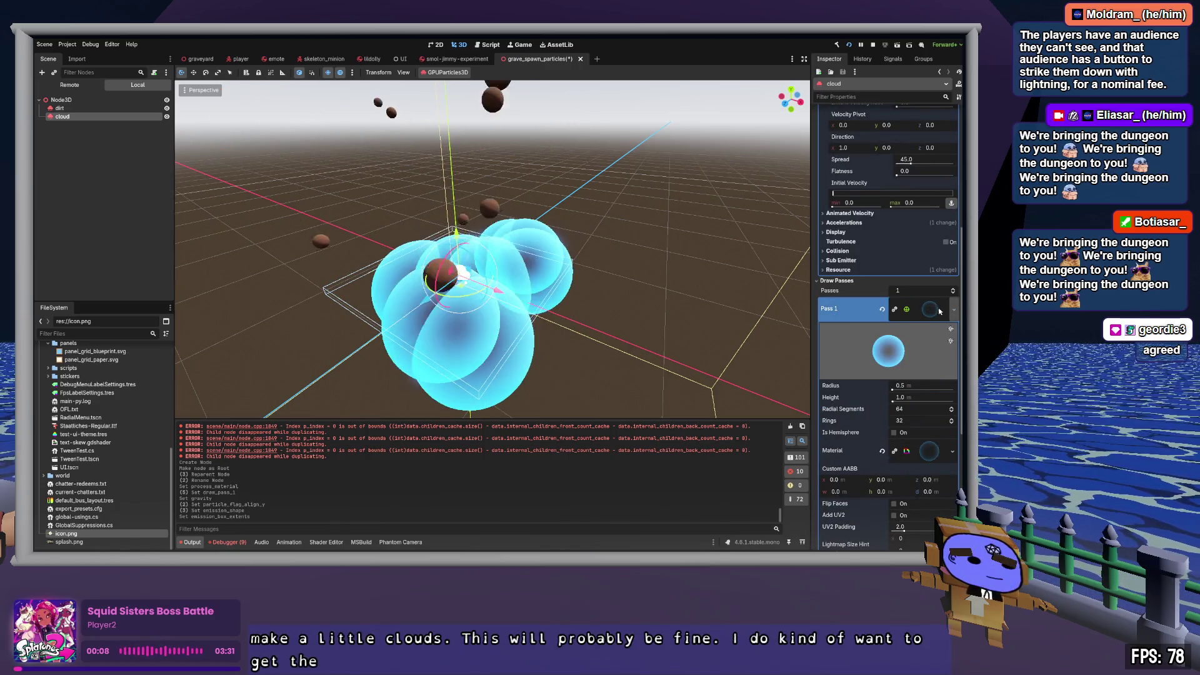
left_click(953, 309)
left_click(877, 379)
left_click_drag(508, 282, 325, 274)
scroll(858, 383, "down", 2)
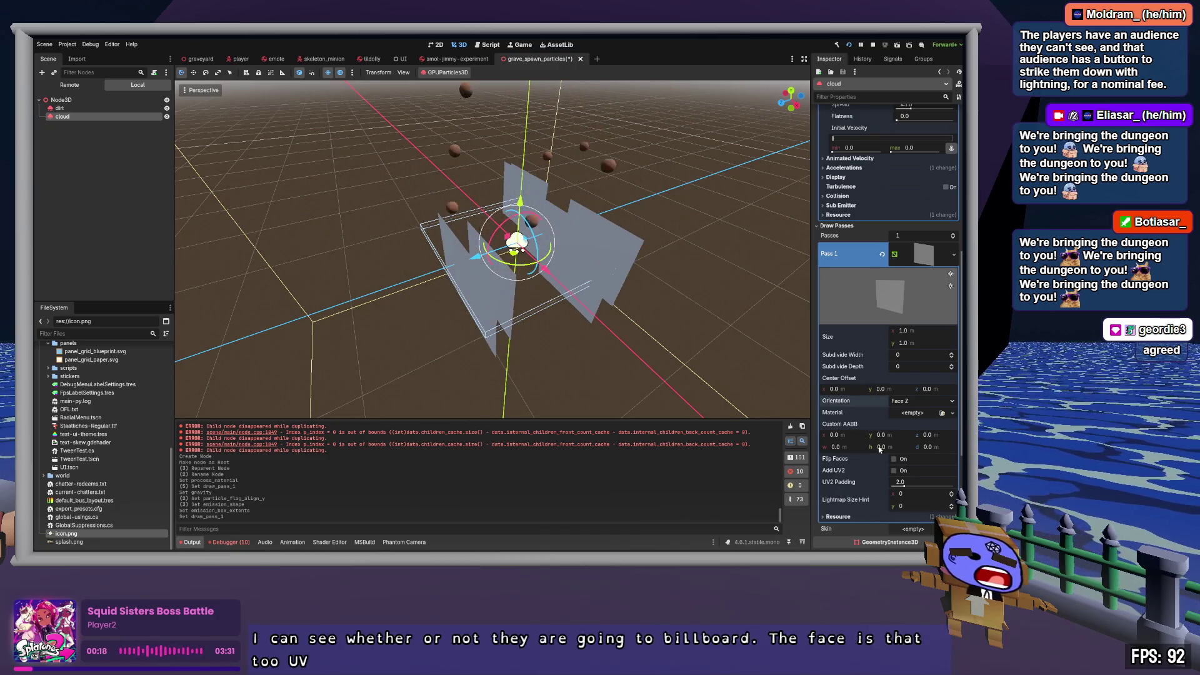
left_click(925, 252)
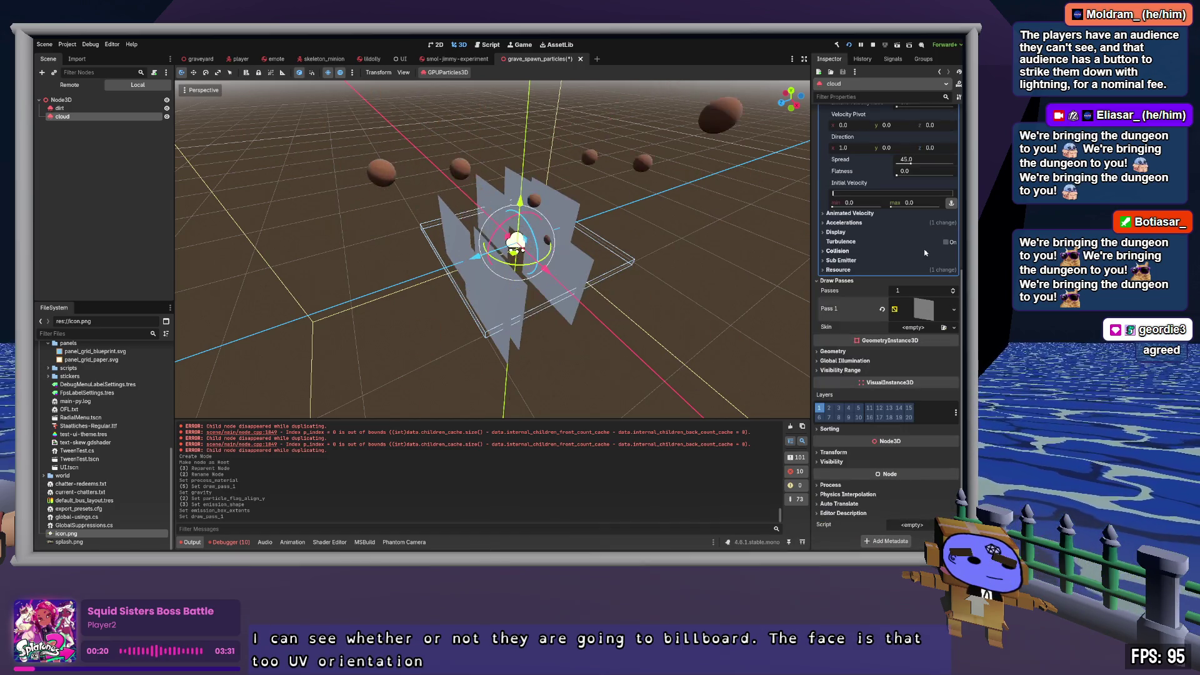
scroll(846, 283, "up", 5)
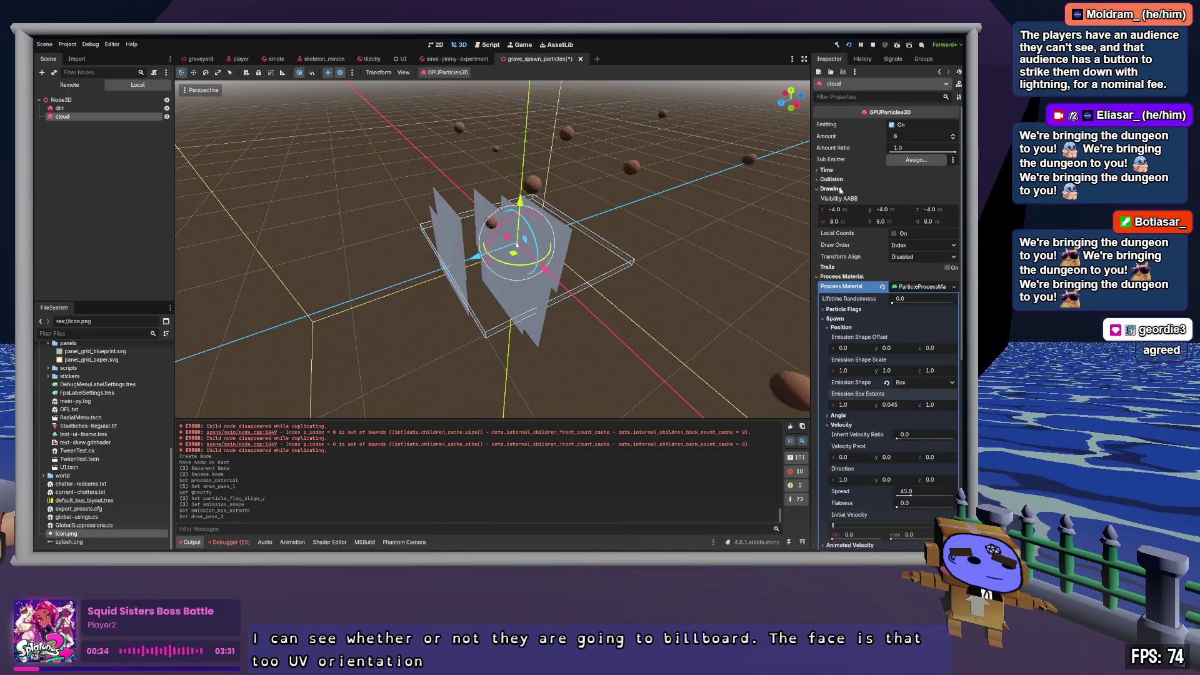
Step: Set the cloud's Drawing Transform Align to Z-Billboard
left_click(842, 189)
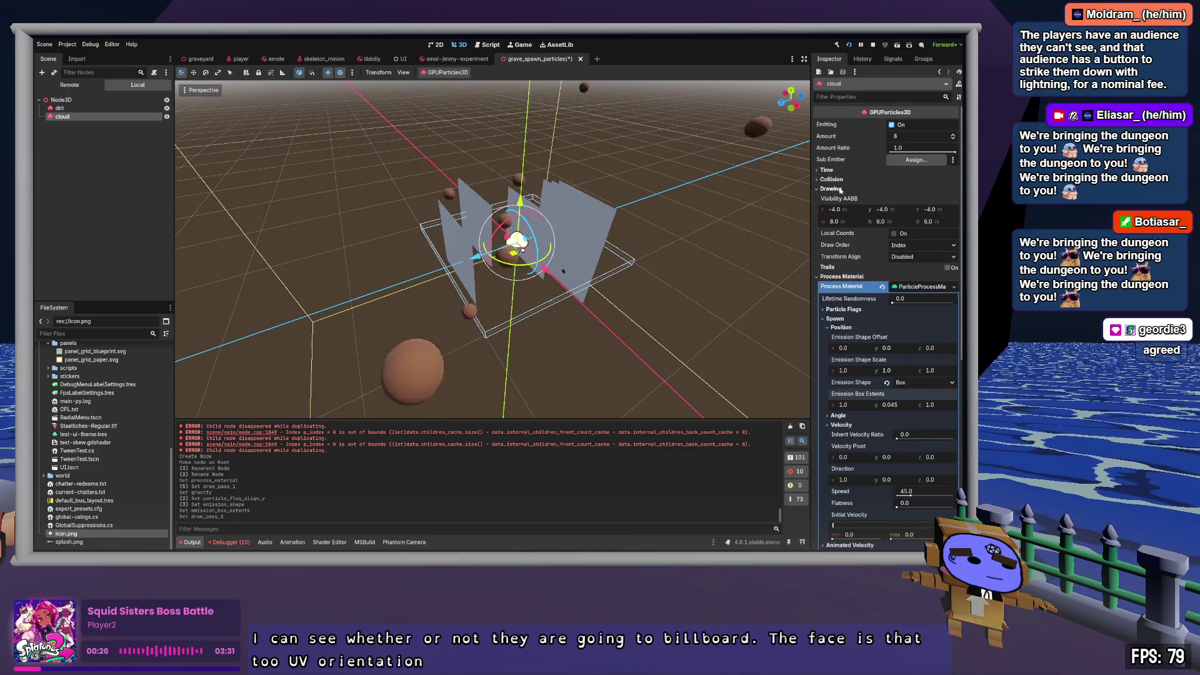
left_click(923, 257)
left_click(914, 279)
Step: Fly around the billboarded quads, then switch to the code editor showing Player.cs
key("w")
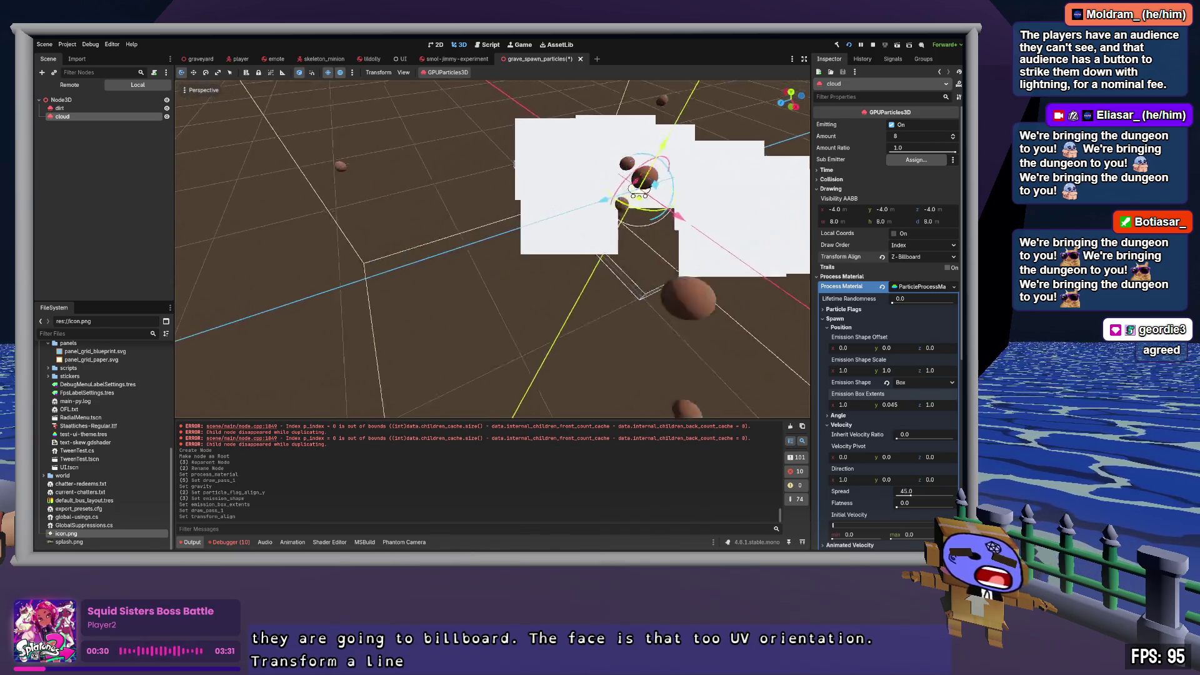
key("w")
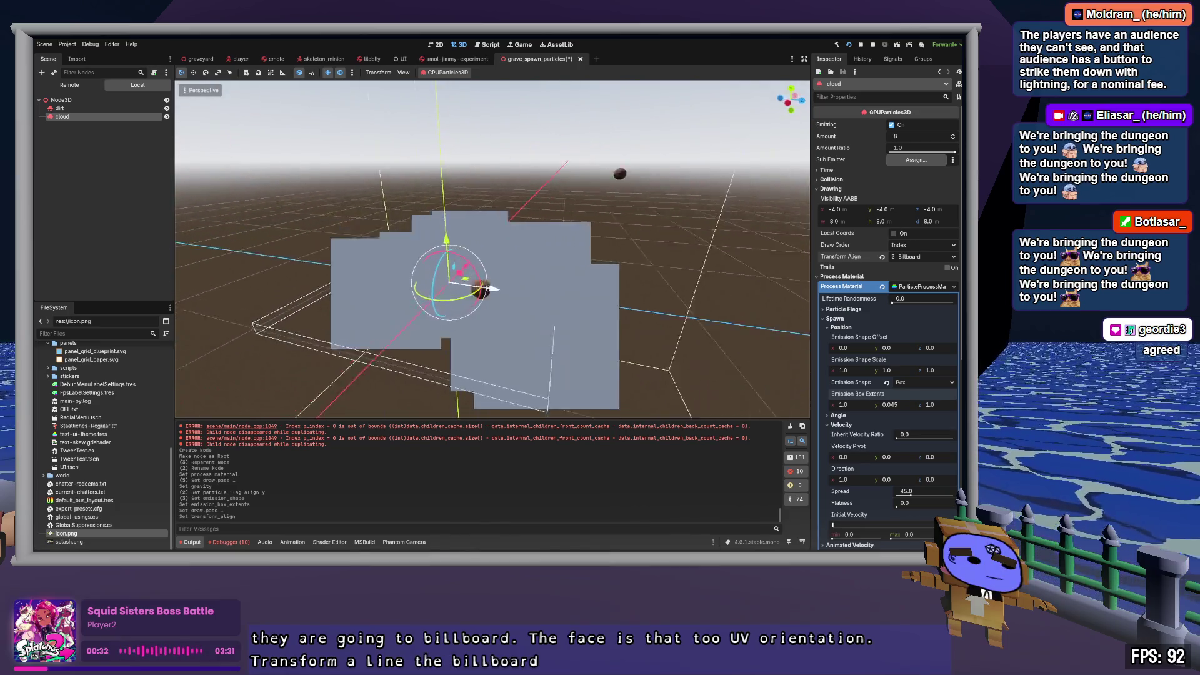
key("w")
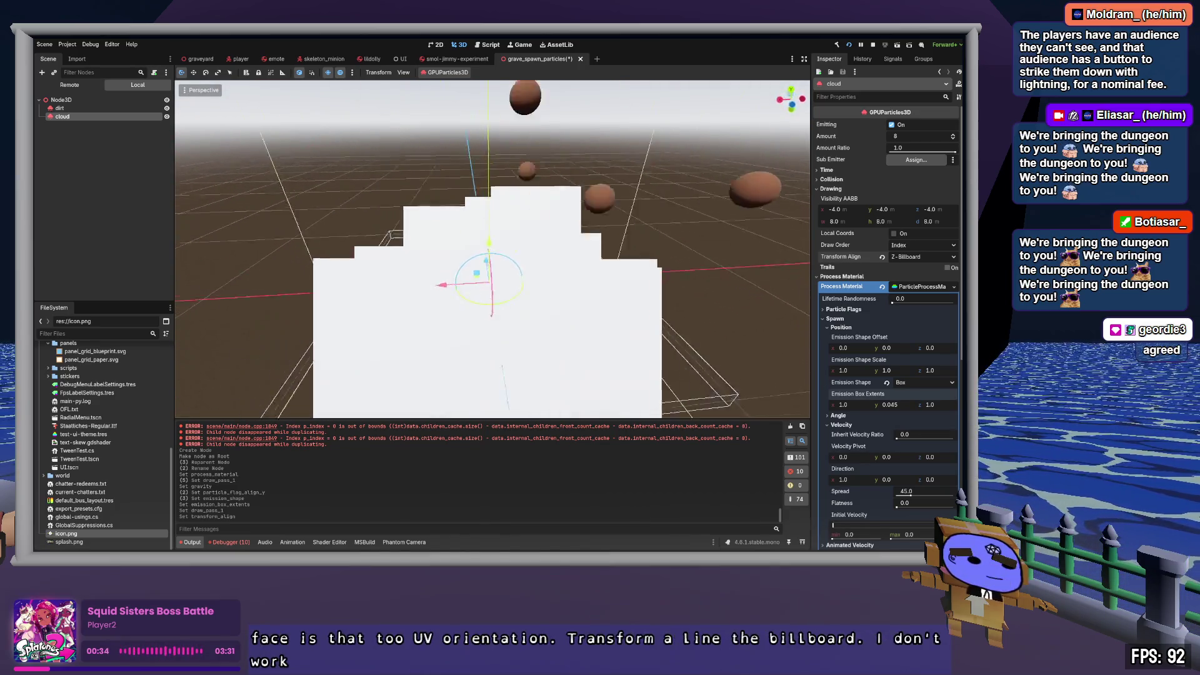
key("s")
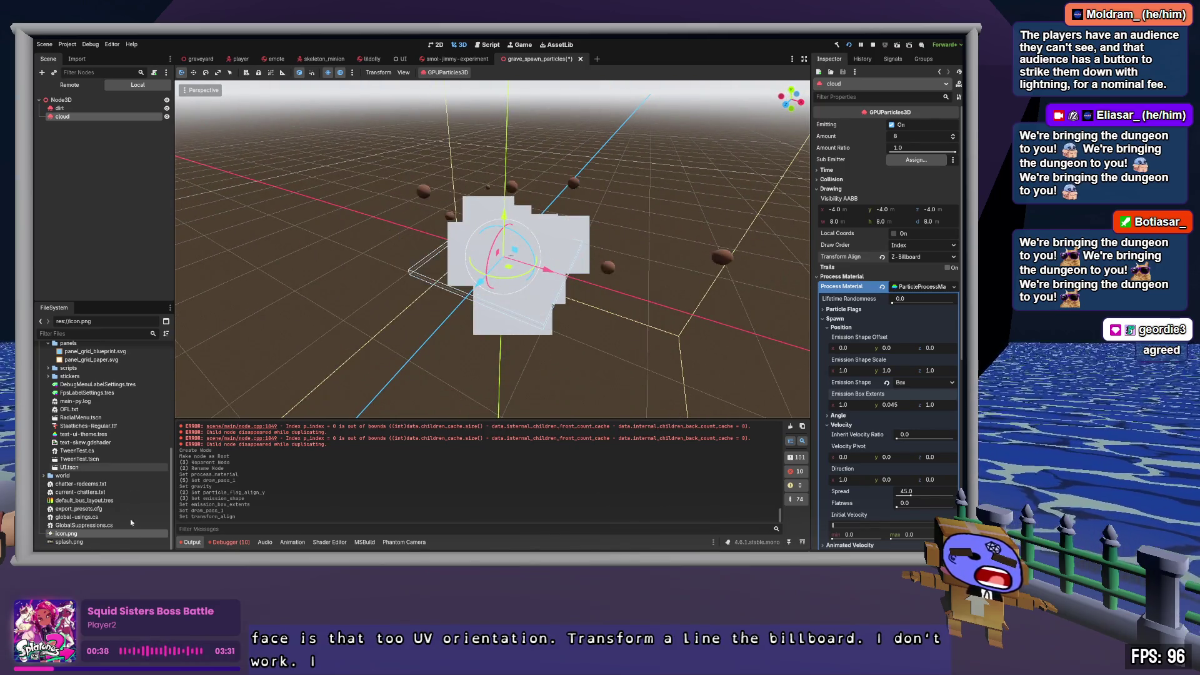
key("alt+Tab")
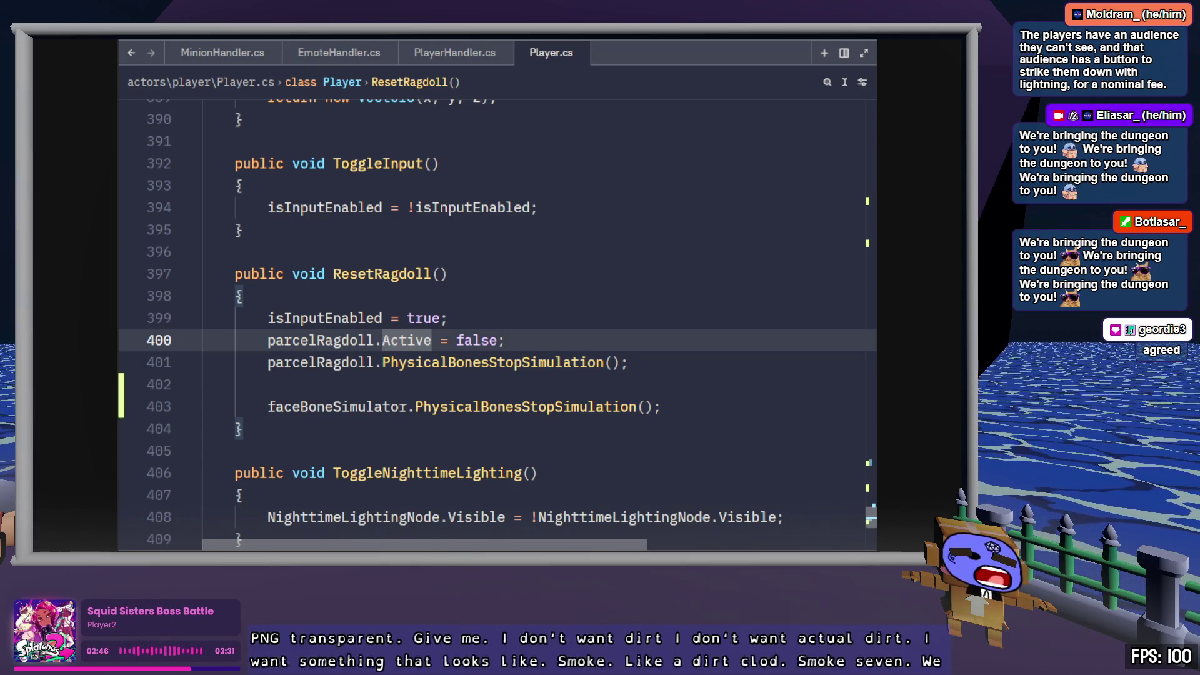
Step: Find smoke_07.png under components/particles and collapse the Process Material to reach Draw Passes
key("alt+Tab")
scroll(80, 405, "up", 5)
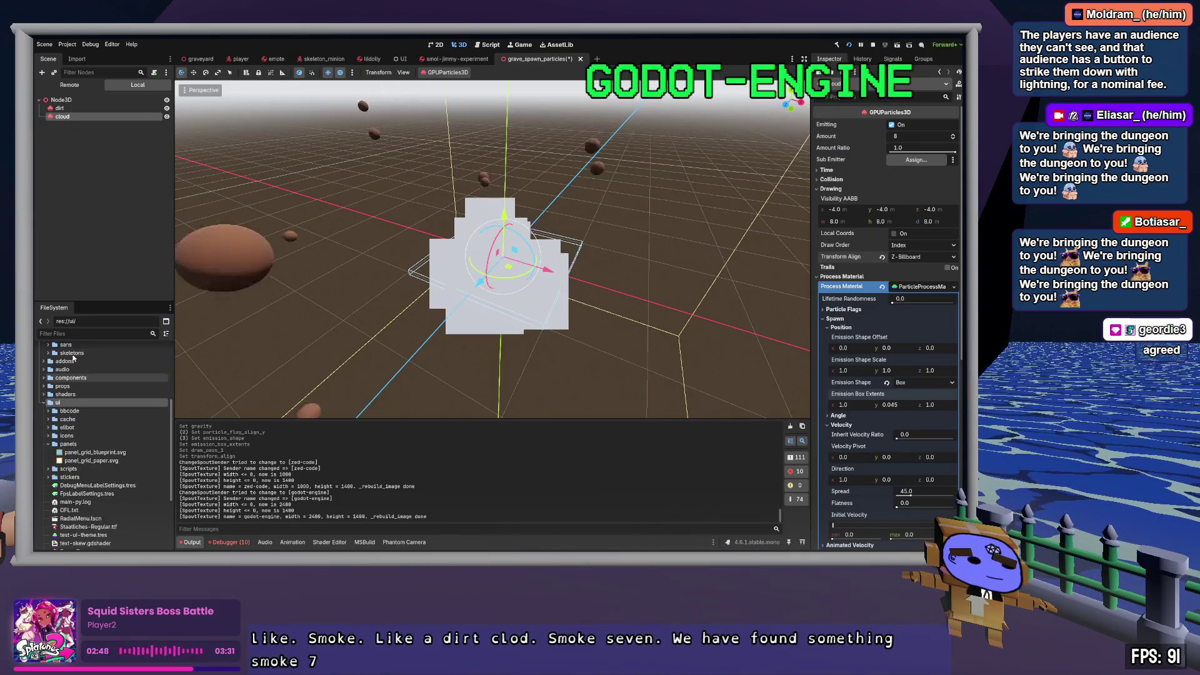
double_click(80, 403)
double_click(70, 452)
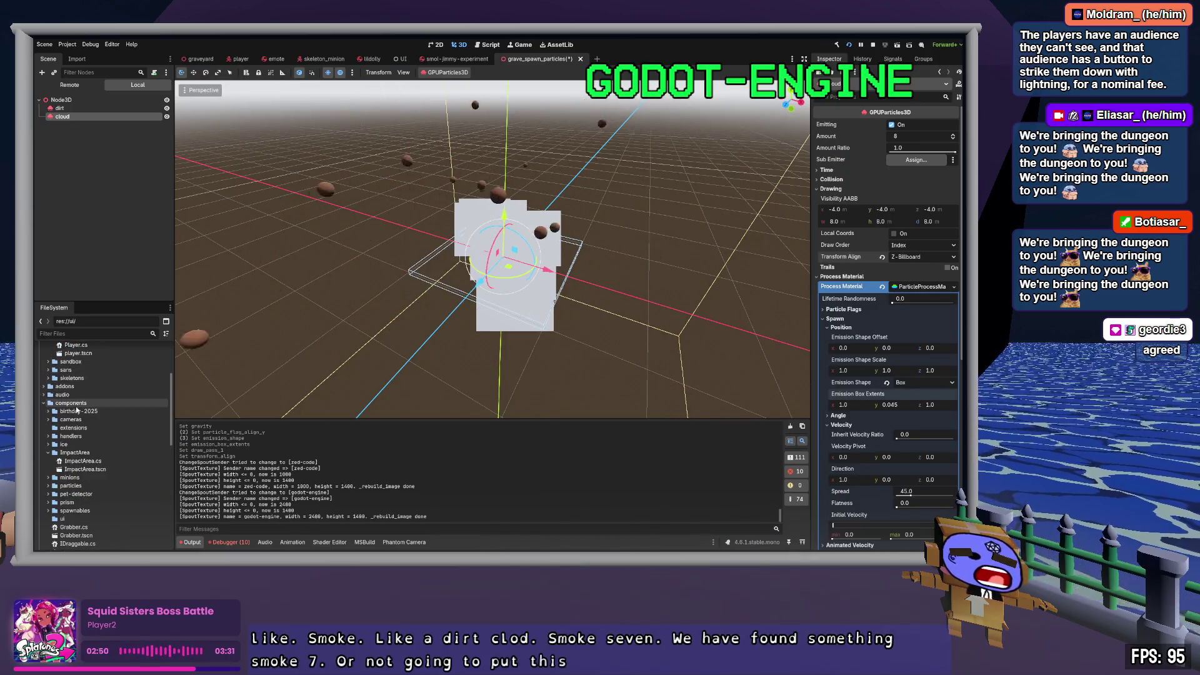
double_click(70, 453)
left_click(70, 469)
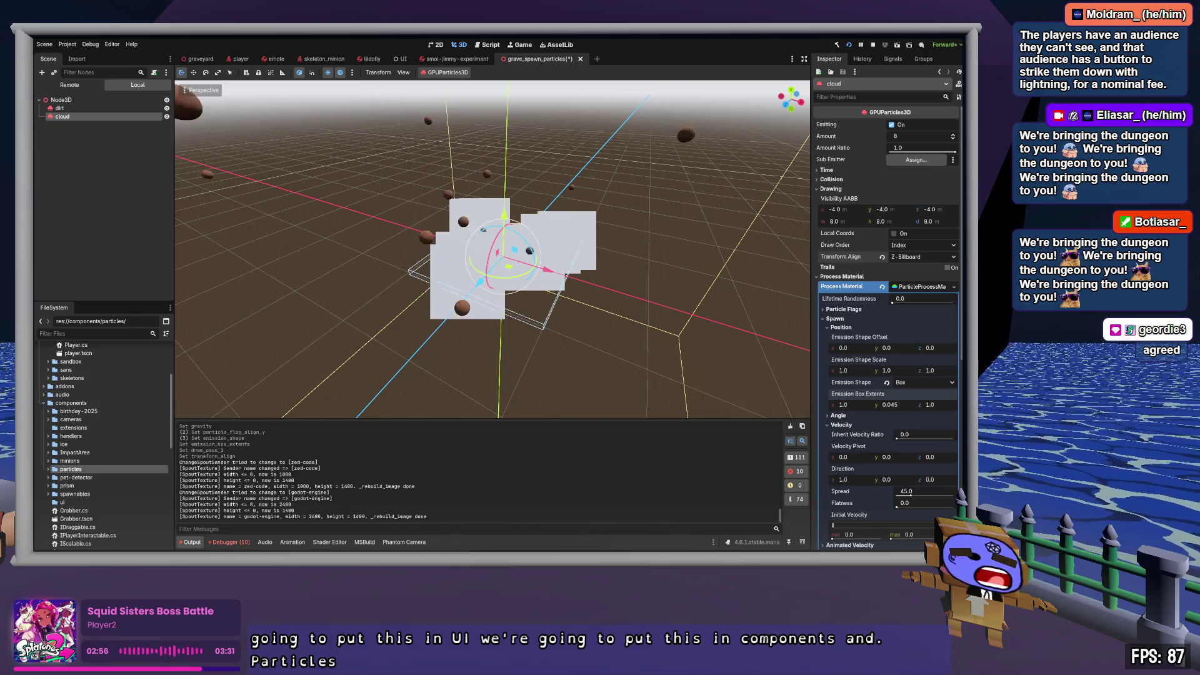
double_click(72, 470)
left_click(91, 486)
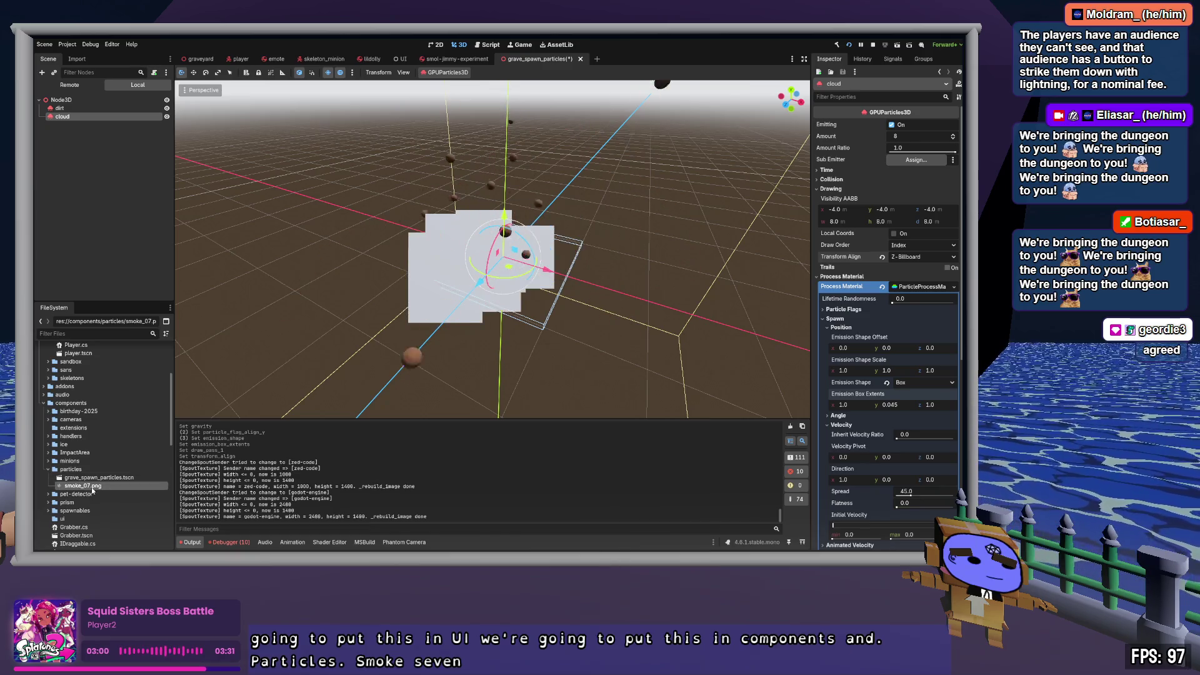
left_click(921, 286)
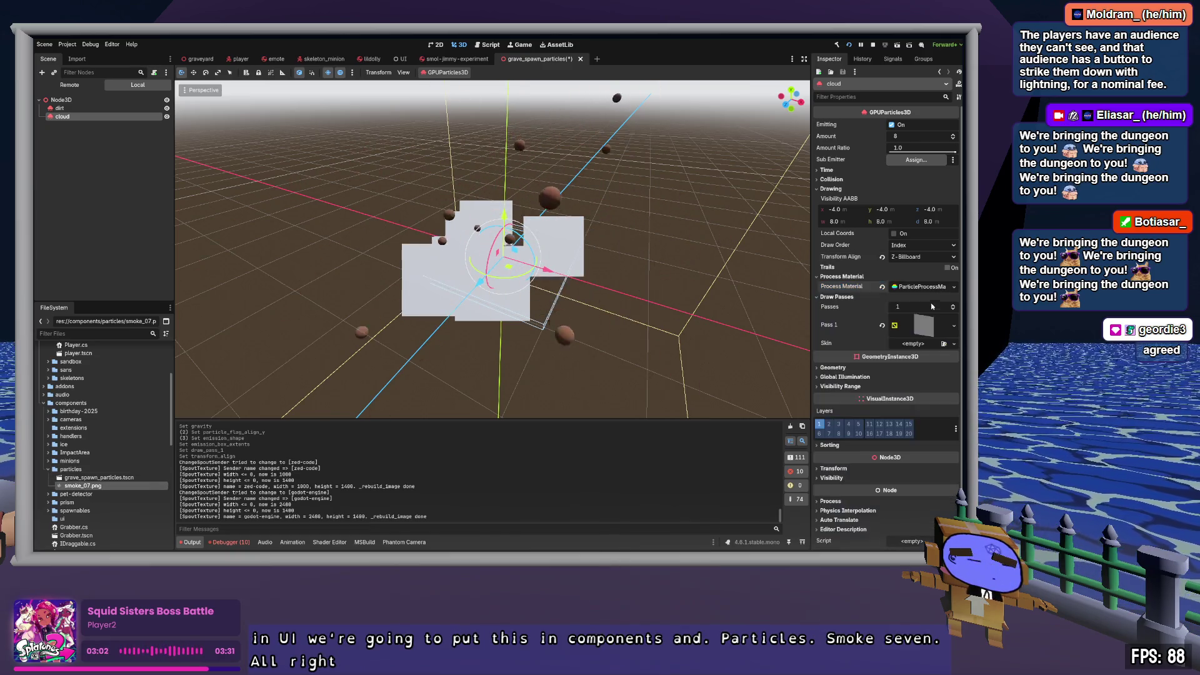
mouse_move(91, 486)
left_mouse_down()
mouse_move(614, 415)
mouse_move(925, 328)
left_mouse_up()
Step: Drop smoke_07.png onto the Pass 1 quad's Material slot
left_click(924, 325)
scroll(925, 326, "down", 2)
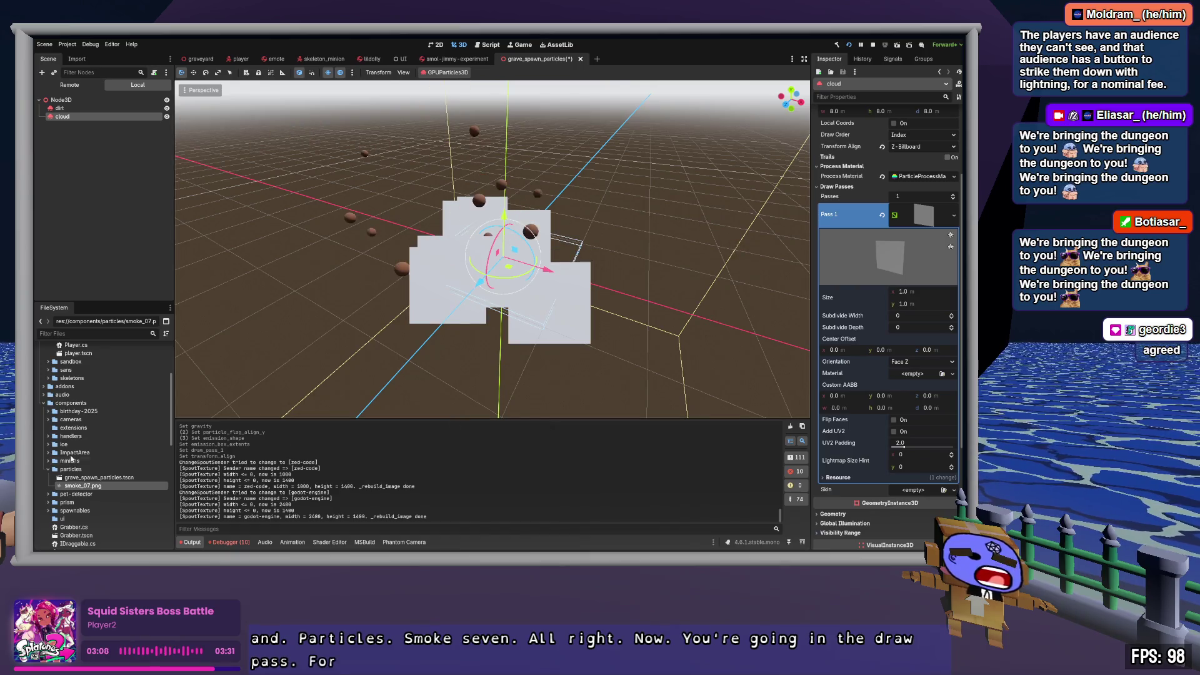
mouse_move(83, 489)
left_mouse_down()
mouse_move(406, 432)
mouse_move(706, 350)
mouse_move(919, 375)
left_mouse_up()
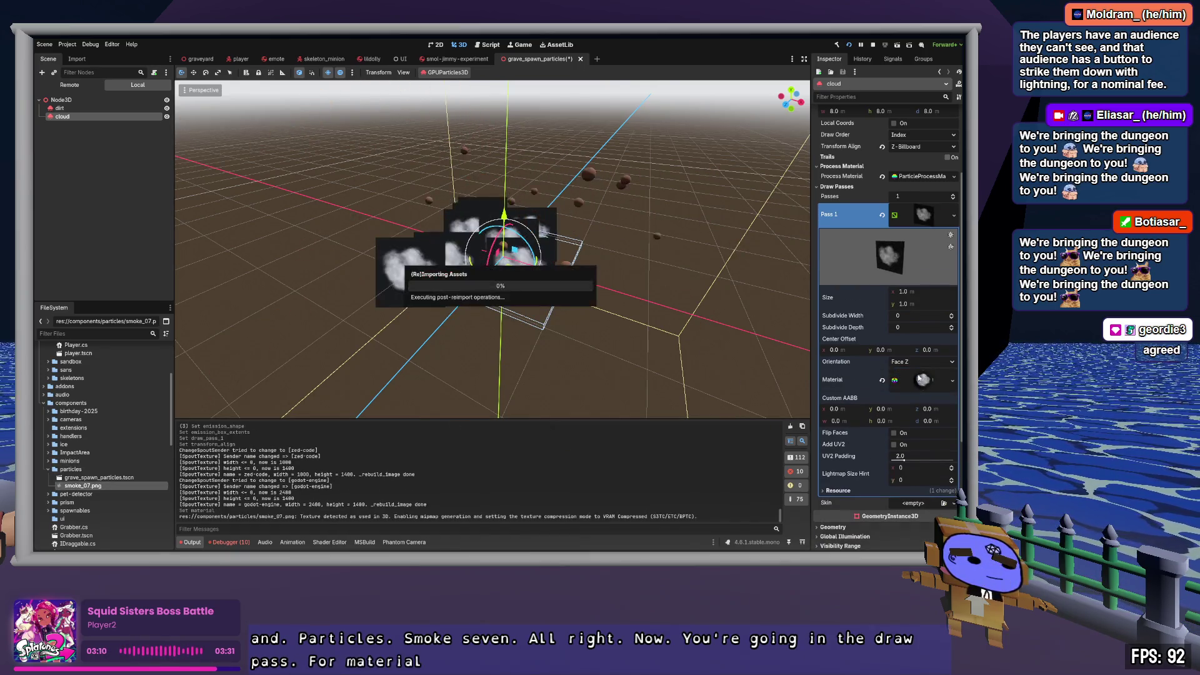
Step: Reimport smoke_07.png with HDR Compression Disabled and Fix Alpha Border unchecked
left_click(87, 486)
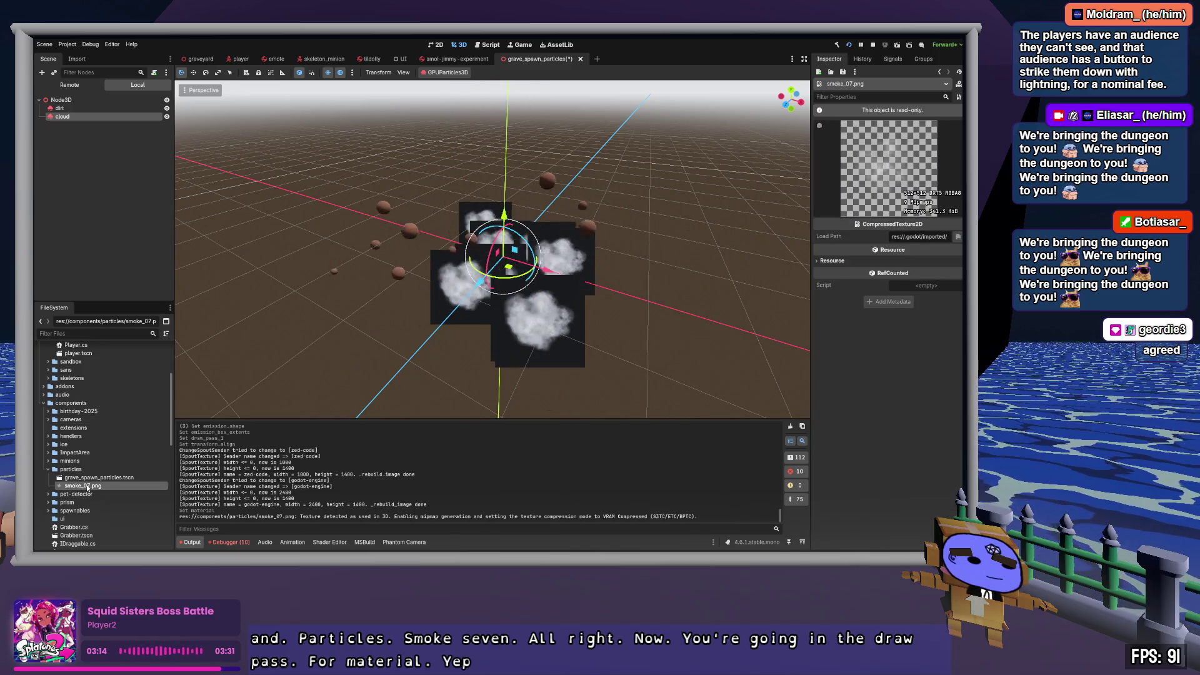
left_click(84, 61)
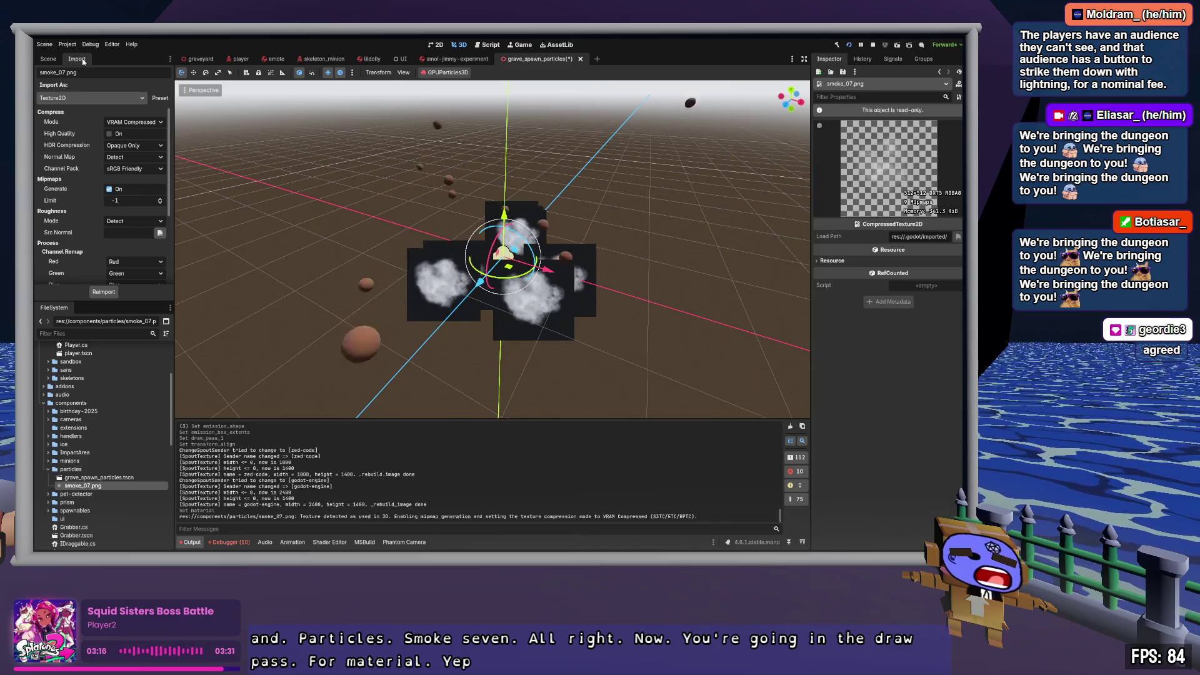
left_click(134, 145)
left_click(128, 157)
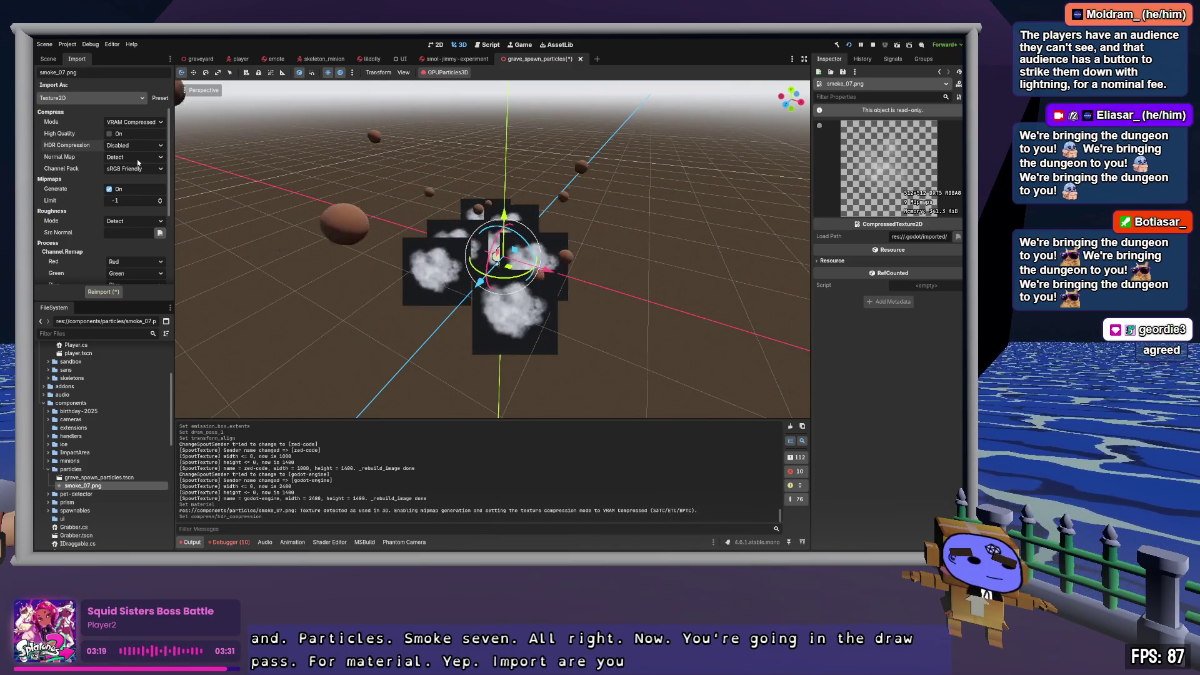
left_click(103, 292)
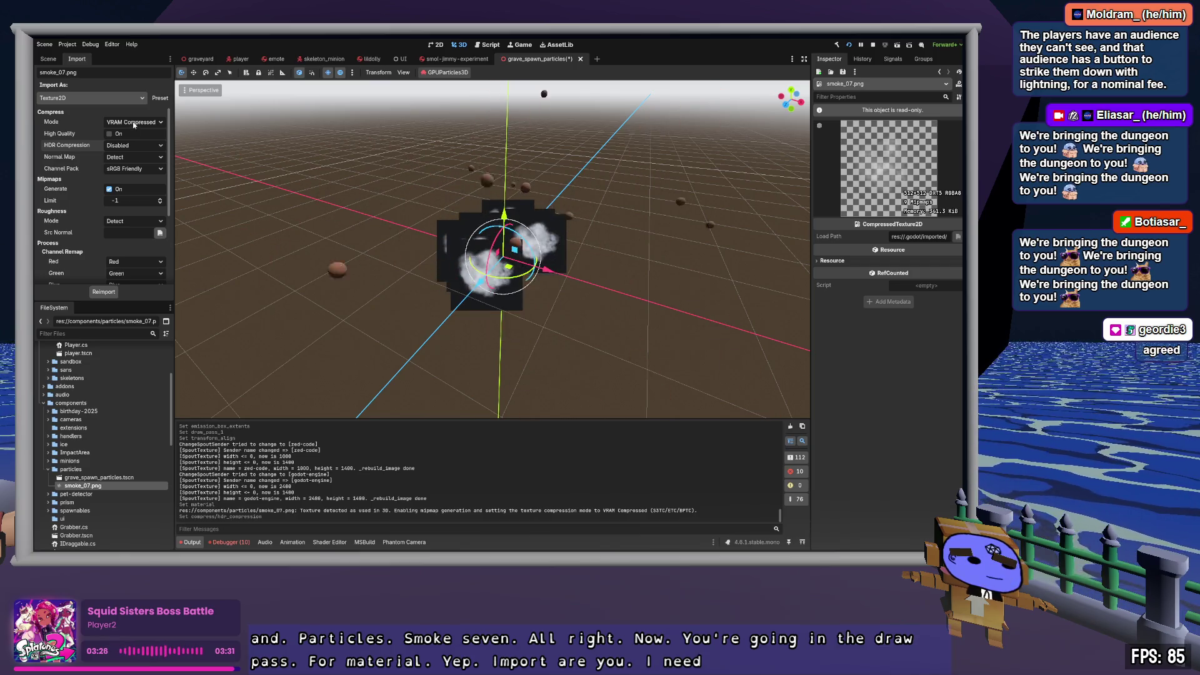
scroll(133, 143, "down", 4)
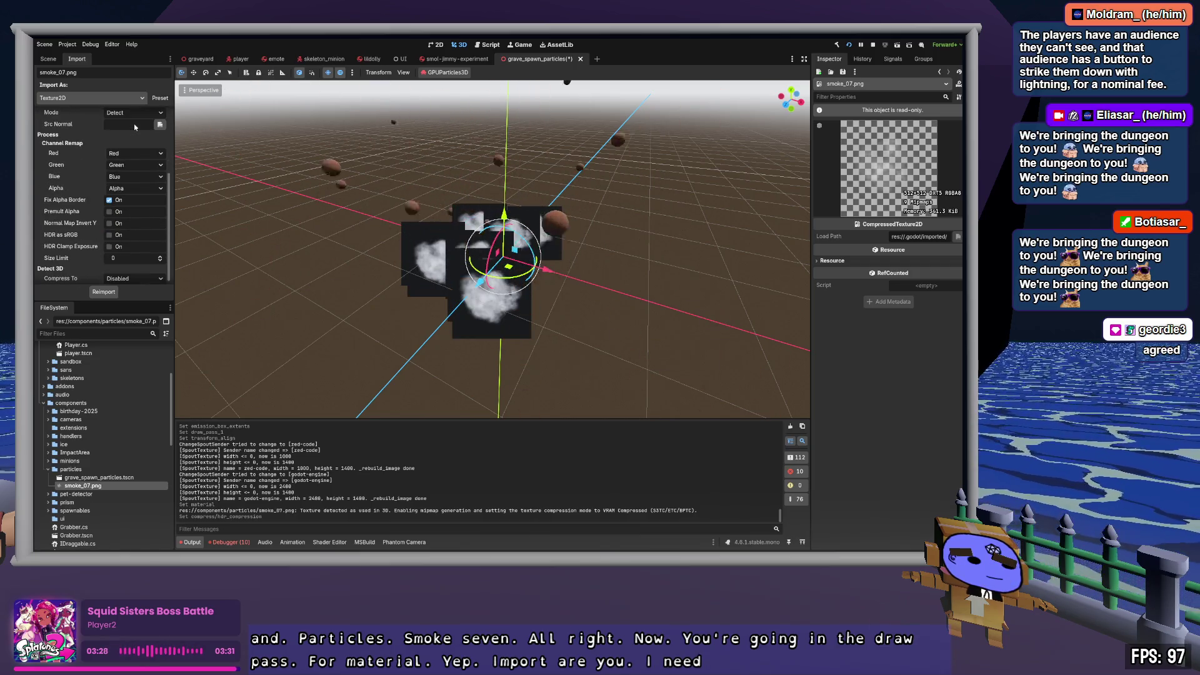
left_click(110, 200)
left_click(104, 292)
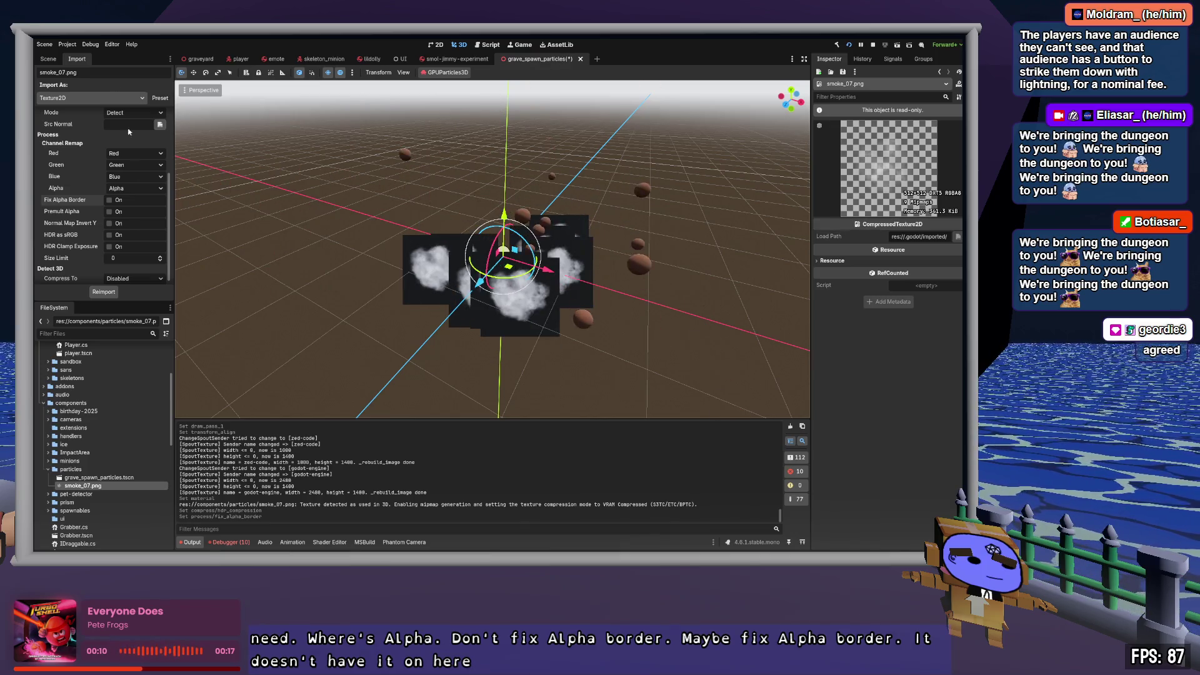
left_click(48, 60)
left_click(85, 117)
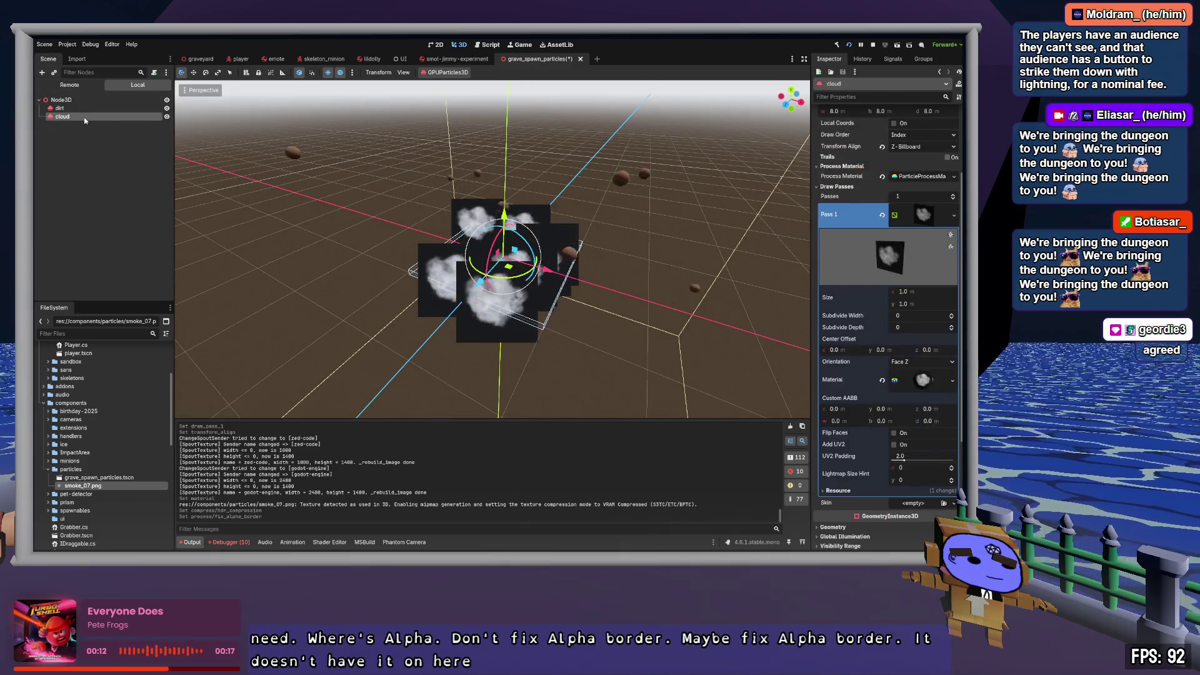
Step: Set the smoke_07 material's Transparency to Alpha and check the puffs in the viewport
left_click(924, 379)
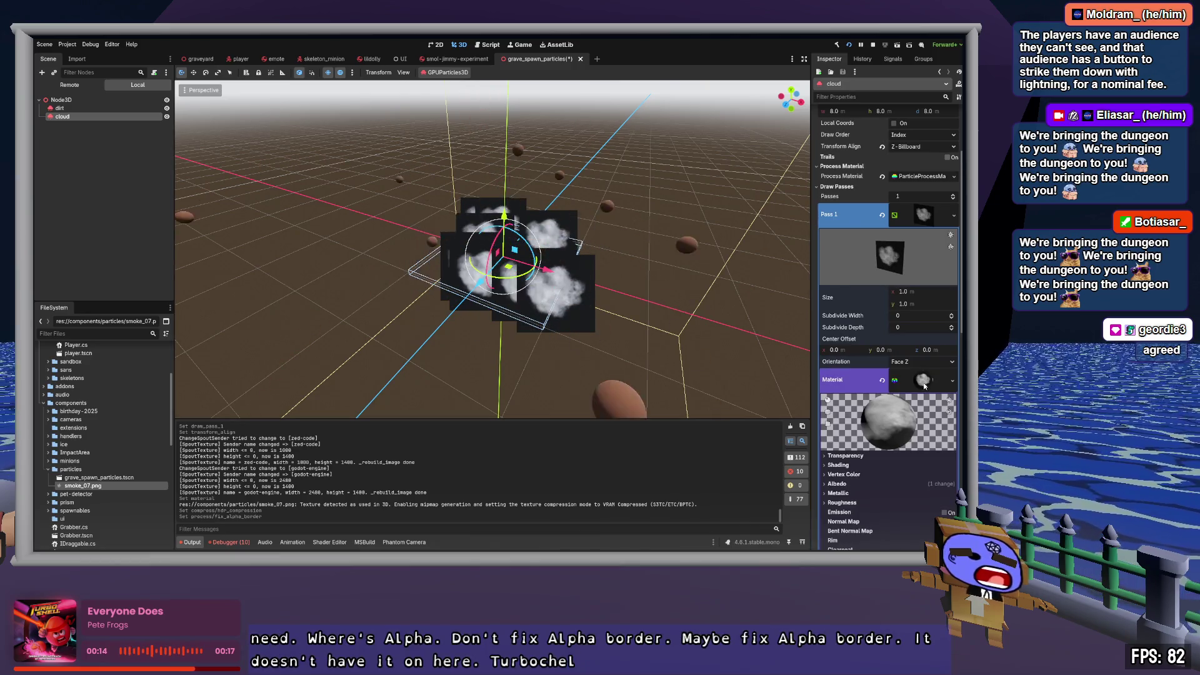
scroll(925, 386, "down", 2)
left_click(862, 346)
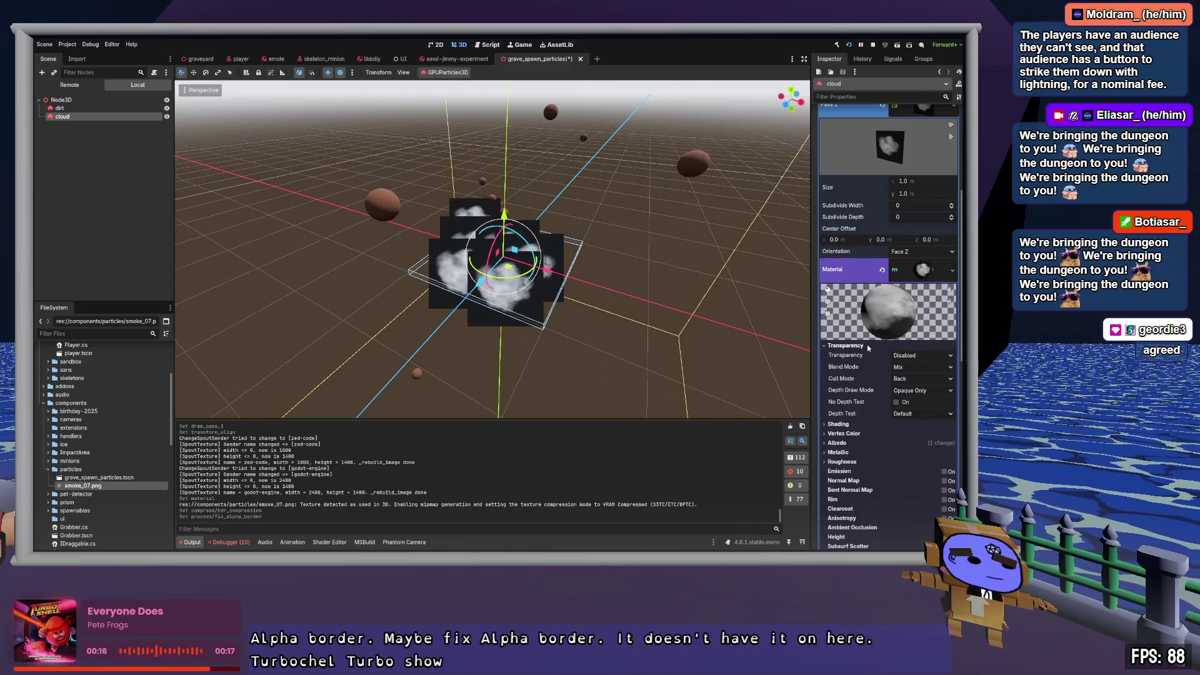
left_click(917, 355)
left_click(916, 377)
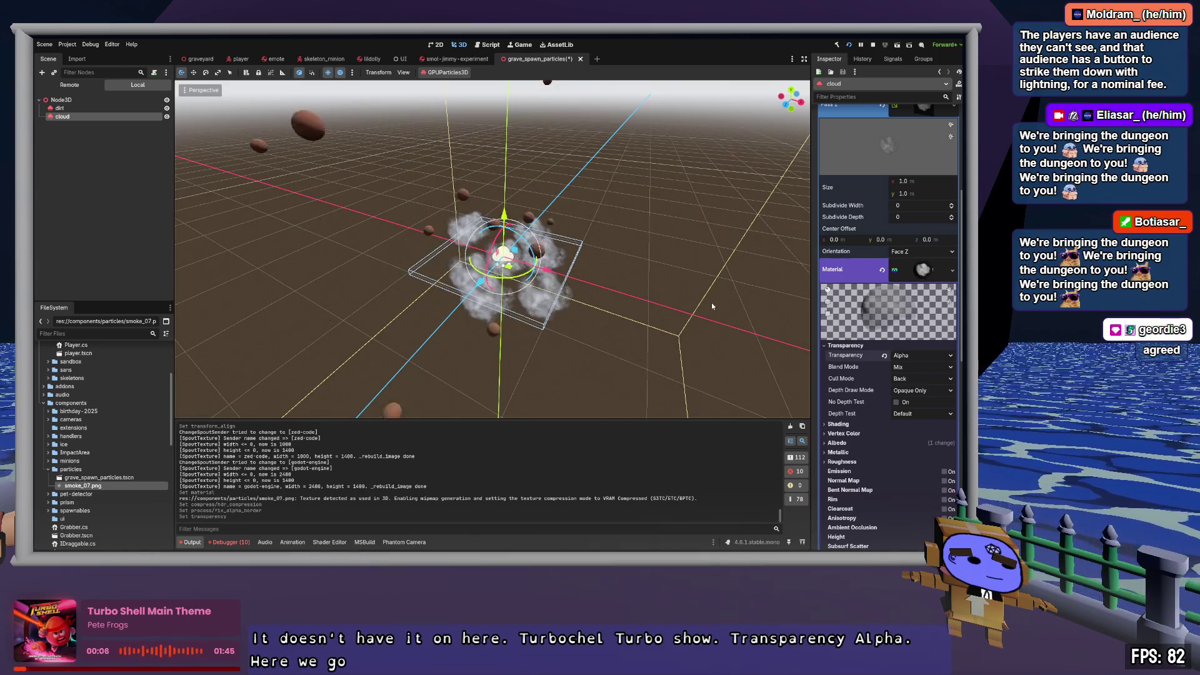
left_click_drag(719, 255, 600, 281)
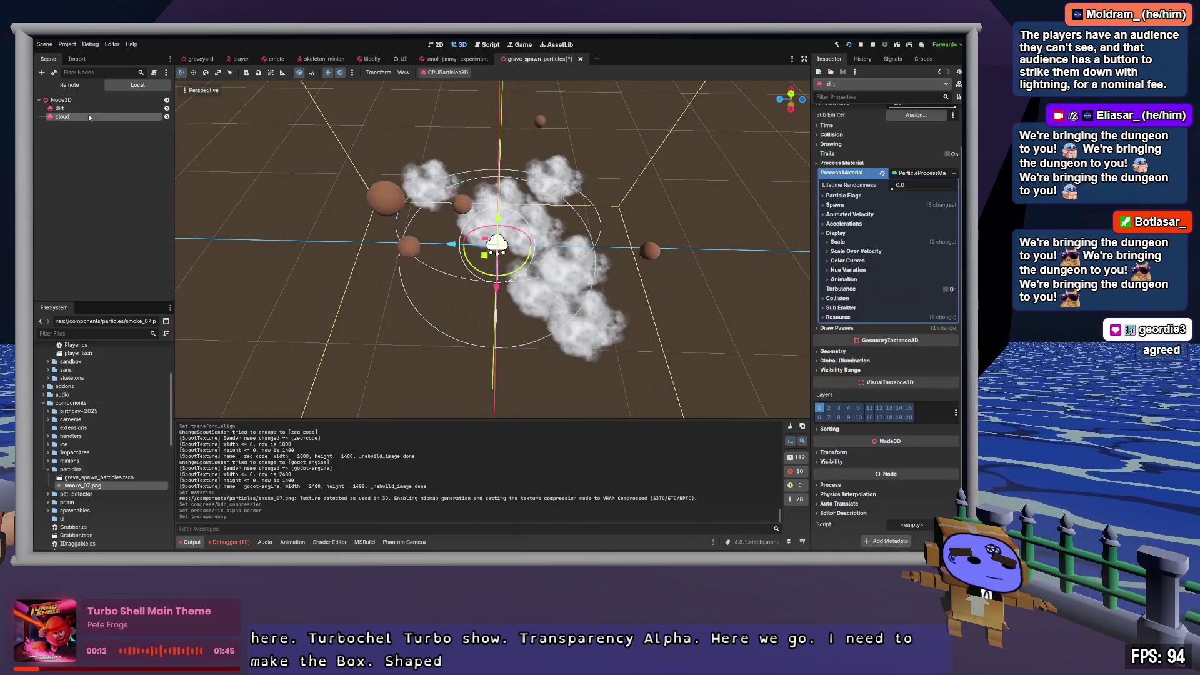
Step: Set the cloud's emission box Z extent to 0.49
left_click(912, 264)
scroll(926, 264, "up", 5)
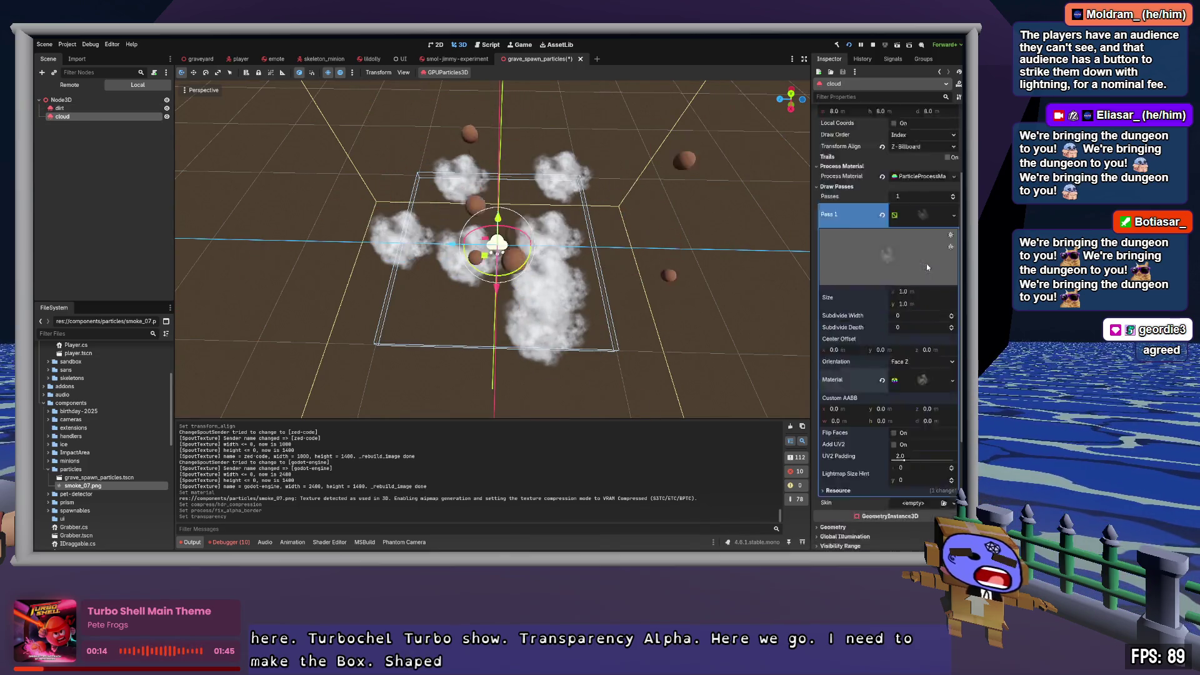
left_click(932, 326)
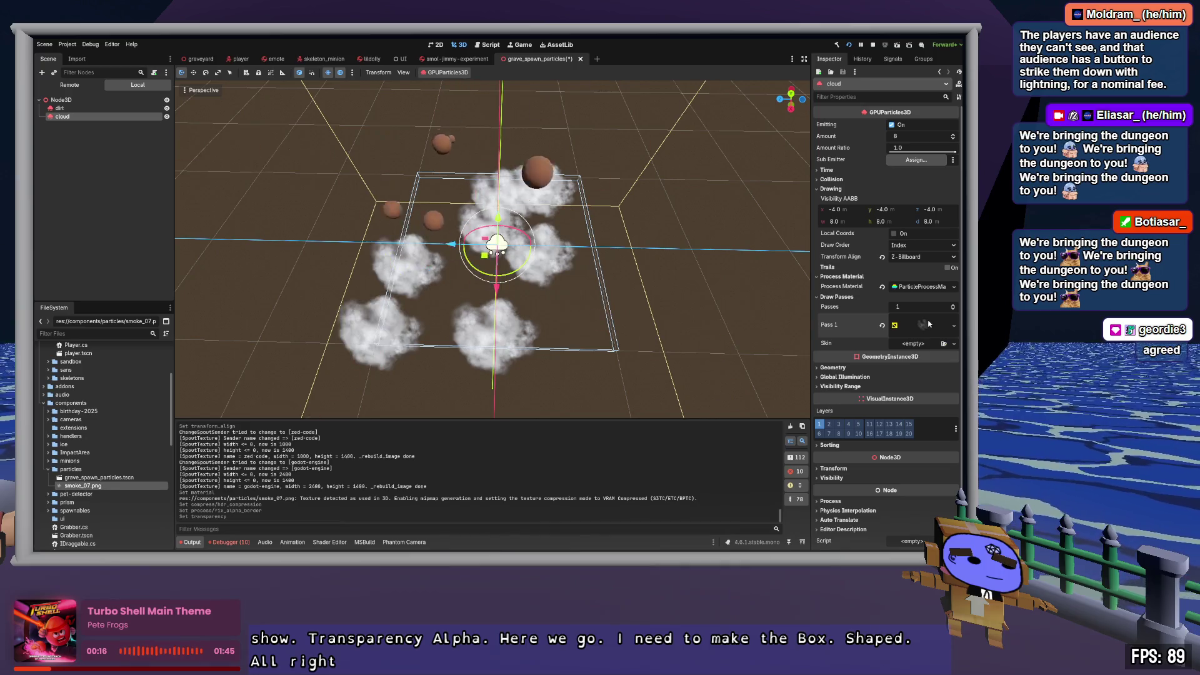
left_click(920, 286)
scroll(922, 287, "down", 1)
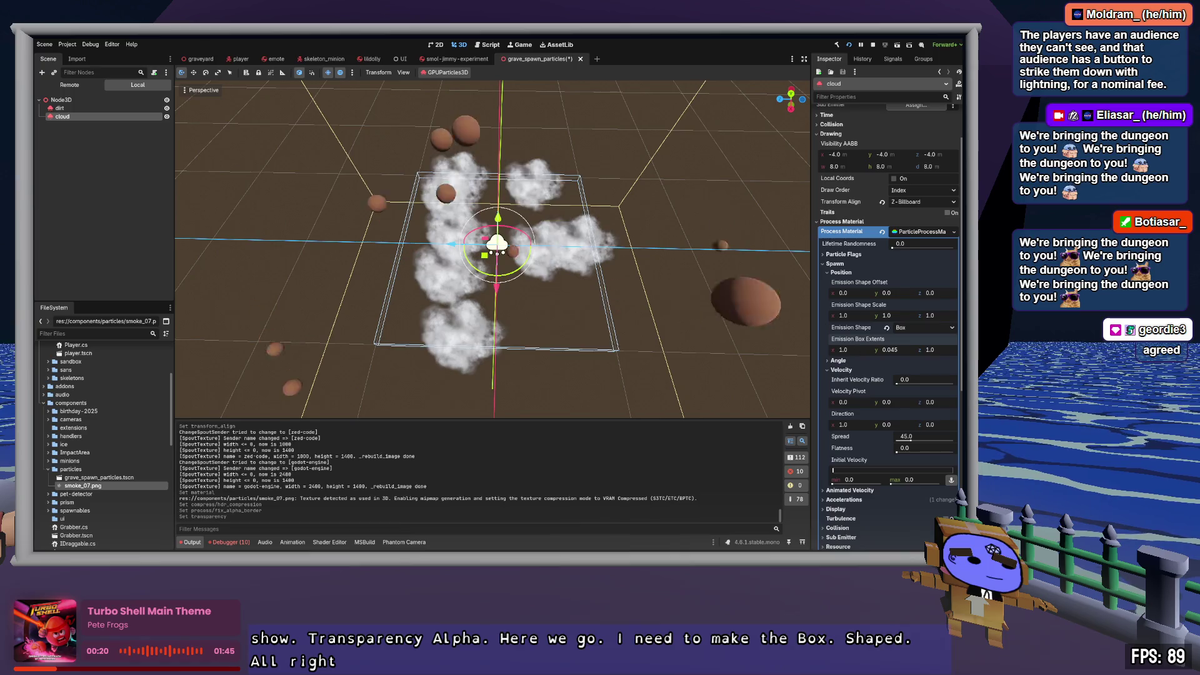
left_click_drag(850, 349, 840, 349)
key("ctrl+z")
left_click_drag(931, 349, 919, 350)
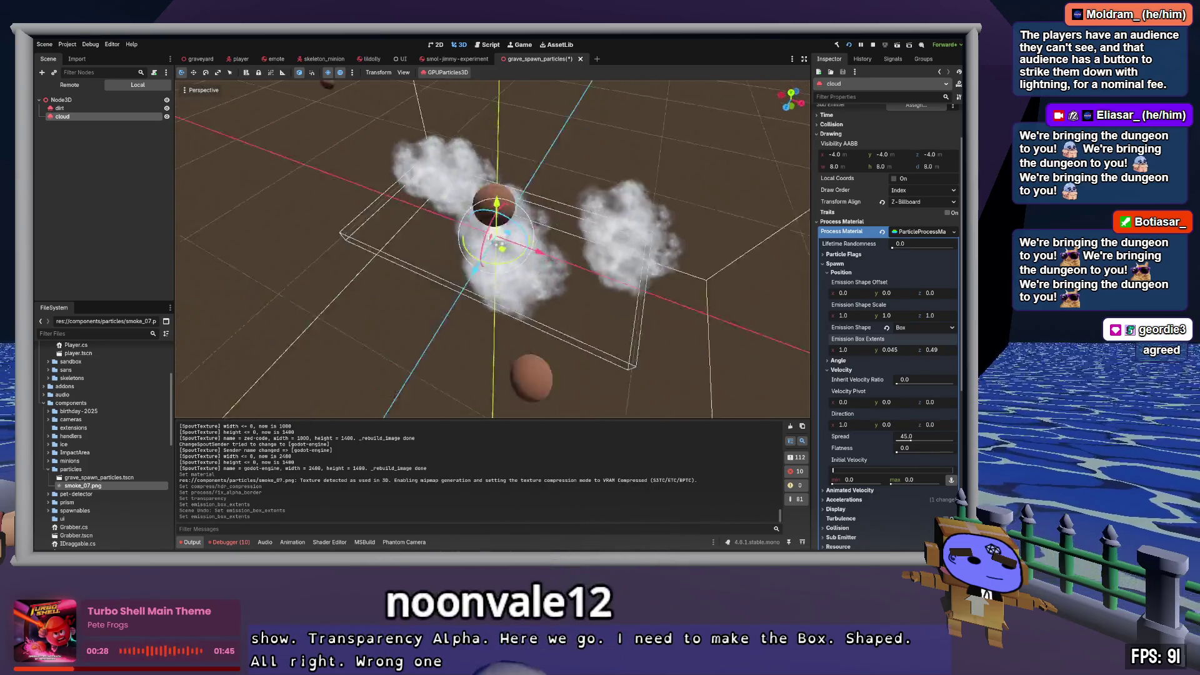
Step: Collapse the spawn Position and Velocity sections and expand Spawn > Angle
left_click(841, 272)
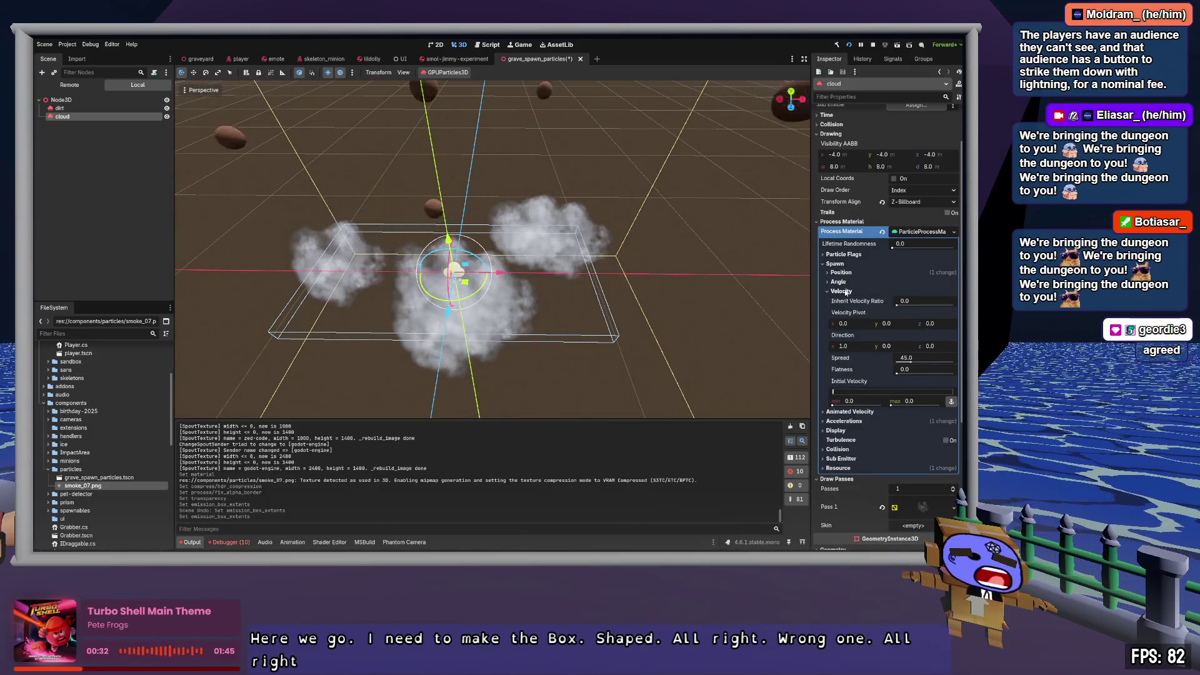
left_click(842, 292)
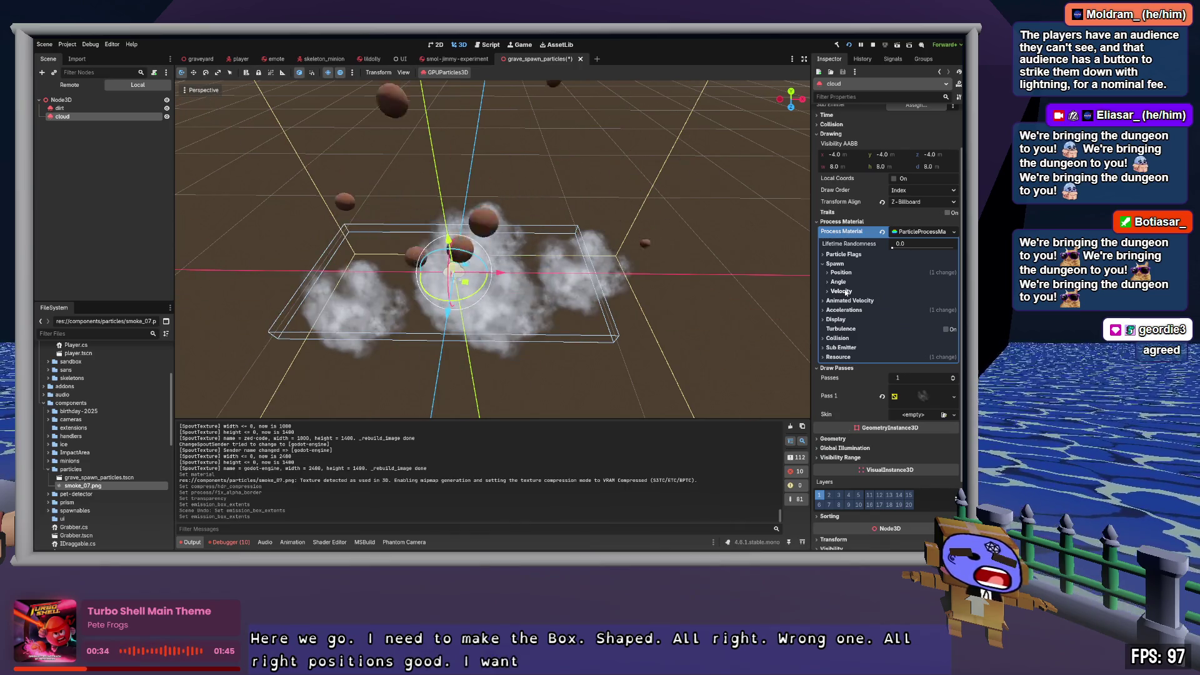
left_click(843, 273)
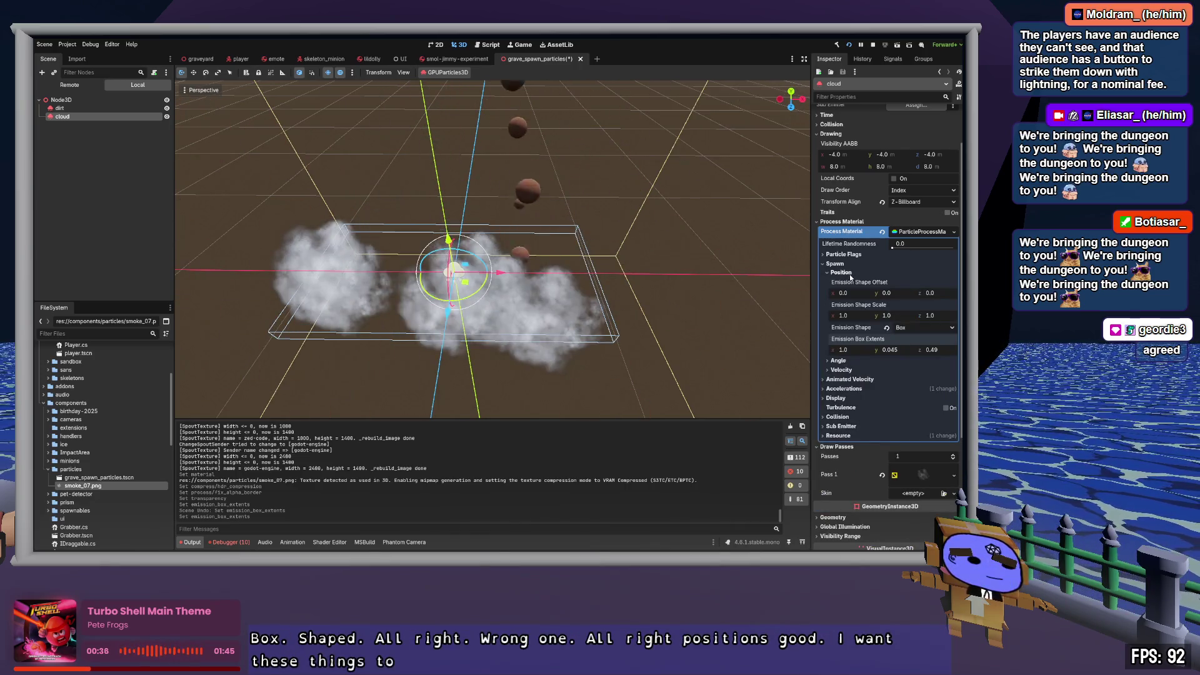
left_click(845, 274)
left_click(847, 282)
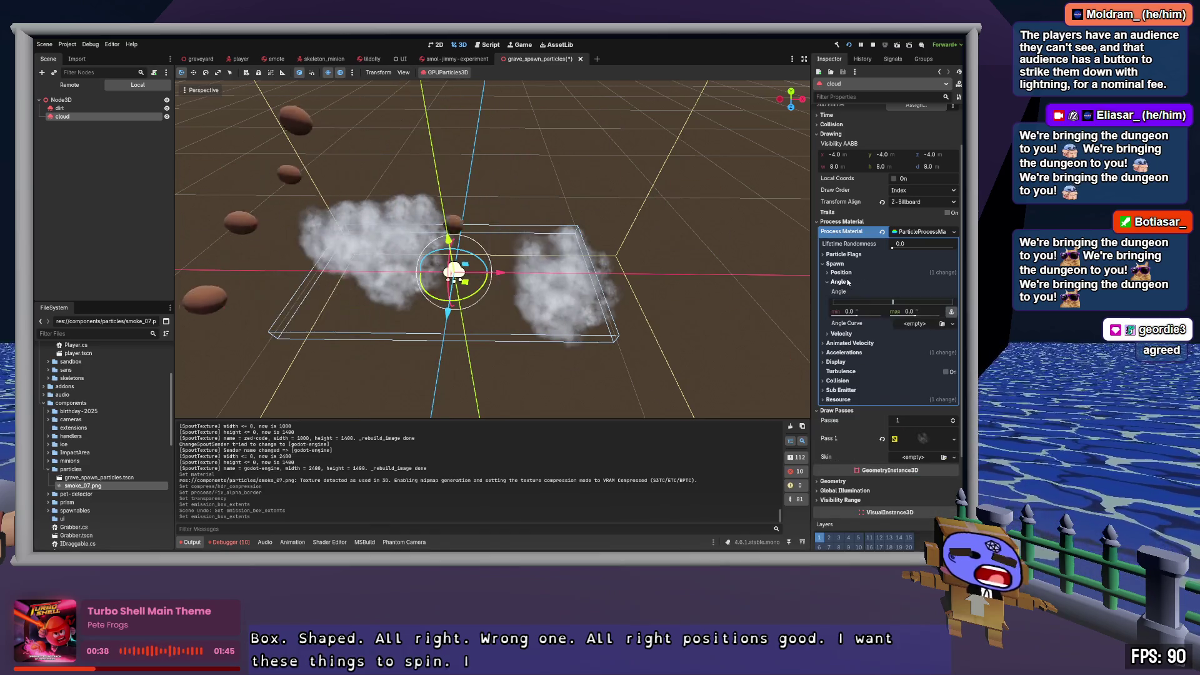
Step: Set the cloud's spawn angle range from -180 to 180
left_click(856, 310)
type("180")
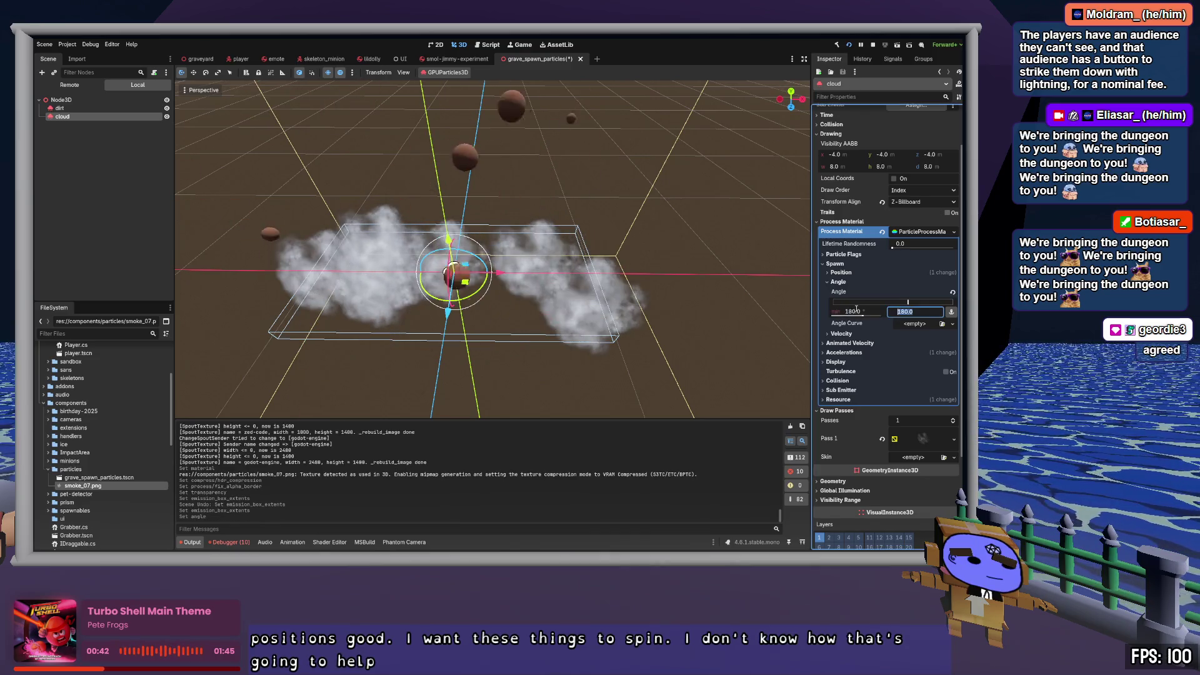
key("Tab")
type("-180")
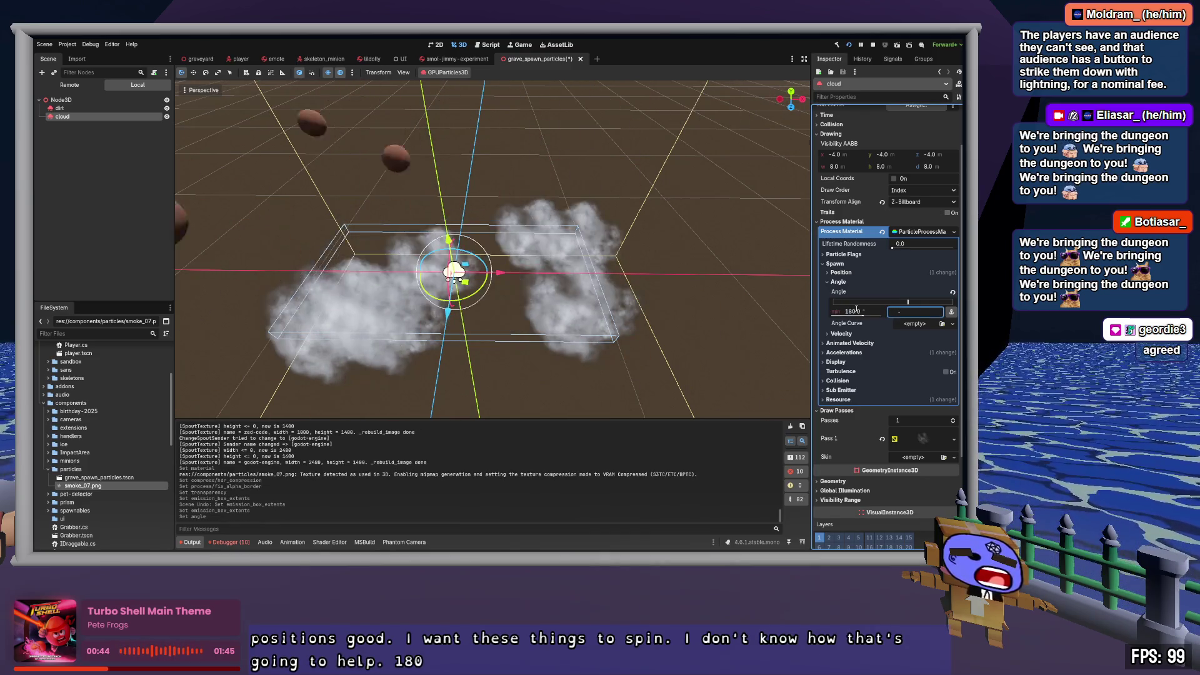
left_click(856, 310)
type("-180")
key("Return")
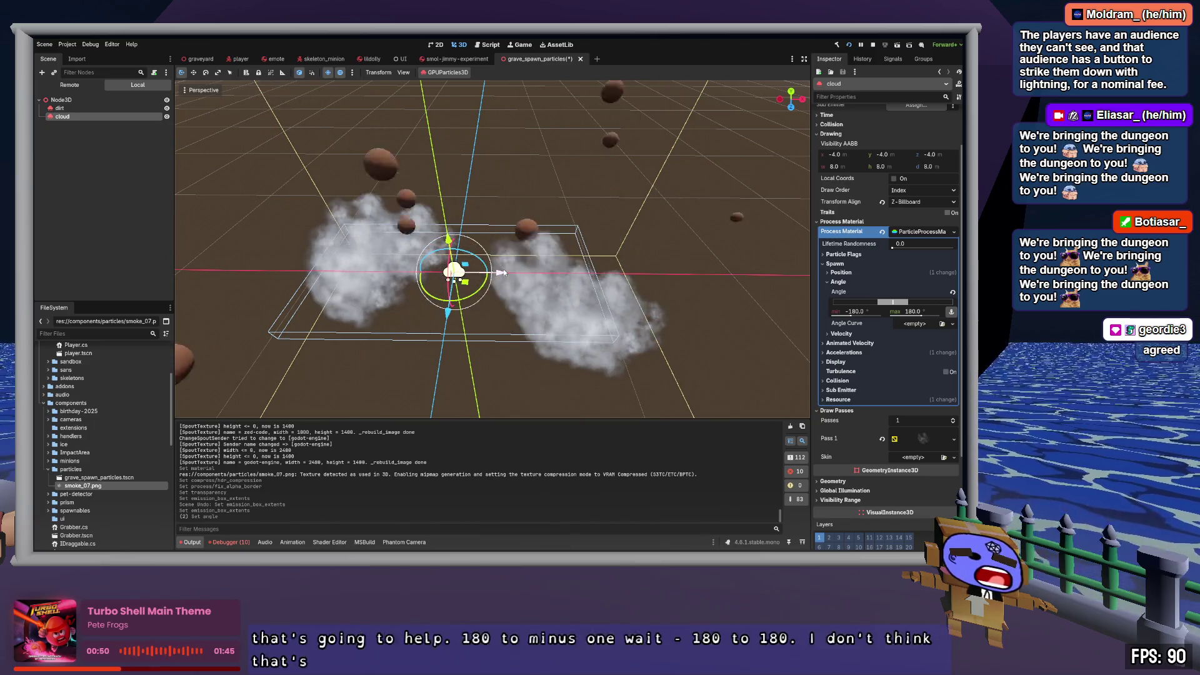
Step: Toggle the Align Y, Rotate Y and Disable Z flags while orbiting to compare the smoke puffs
left_click(849, 255)
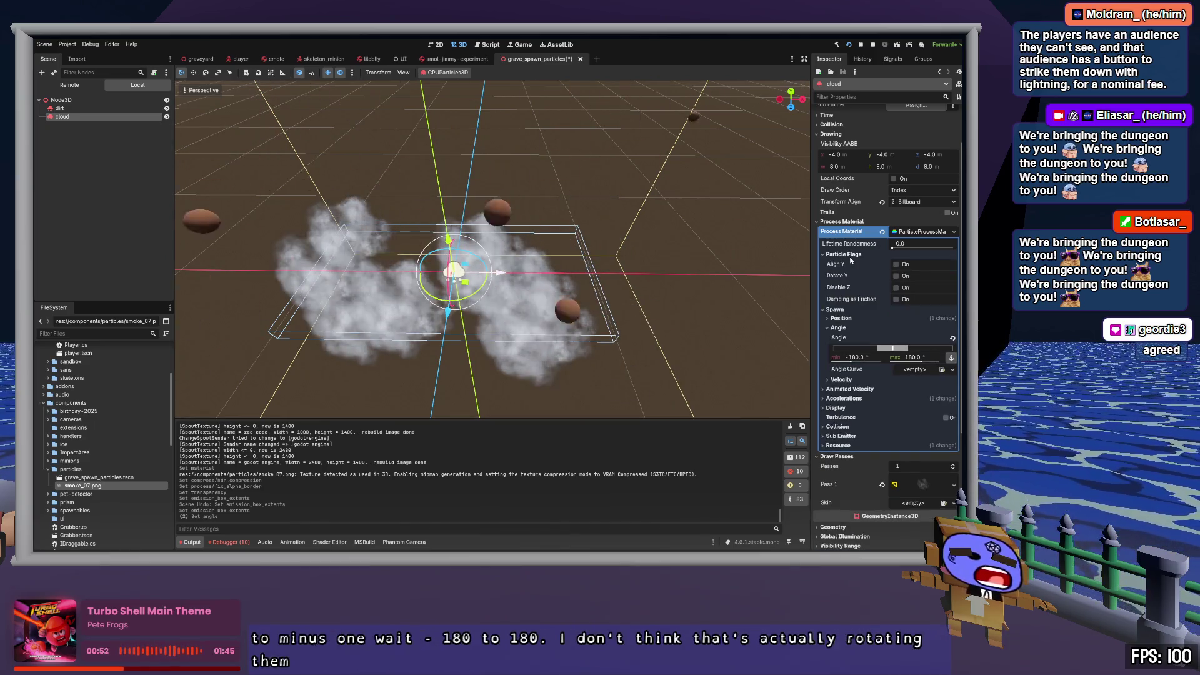
left_click(897, 265)
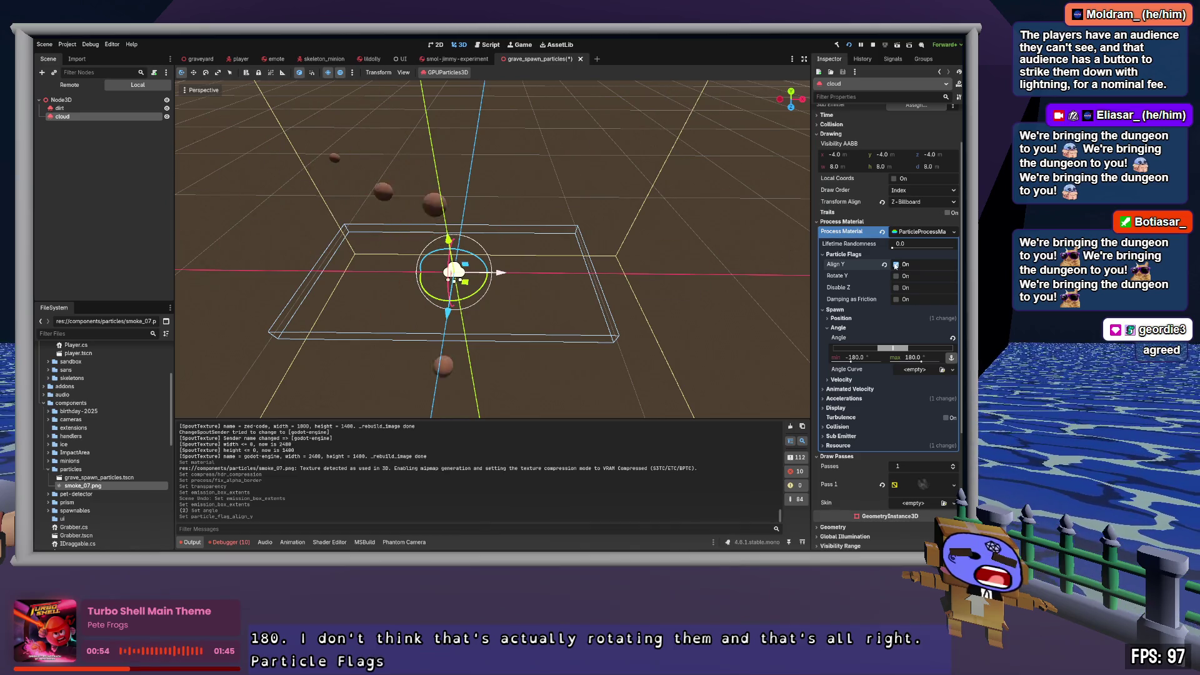
left_click(897, 276)
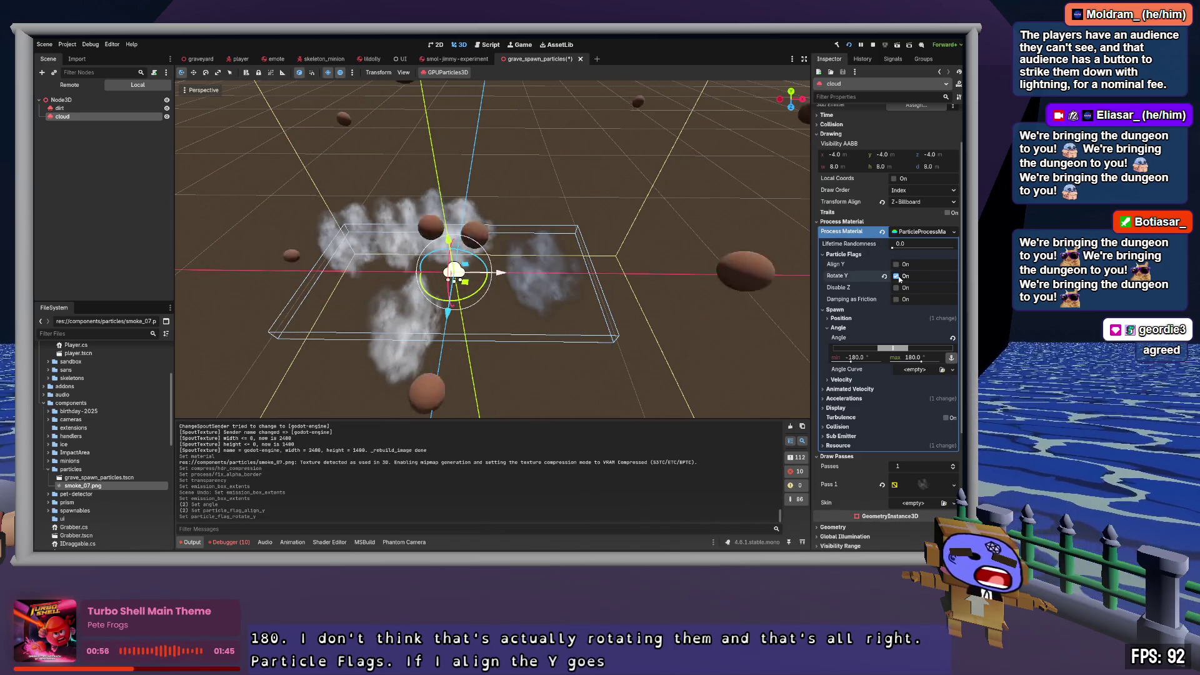
mouse_move(500, 250)
left_mouse_down()
mouse_move(431, 281)
mouse_move(622, 292)
left_mouse_up()
left_click(896, 276)
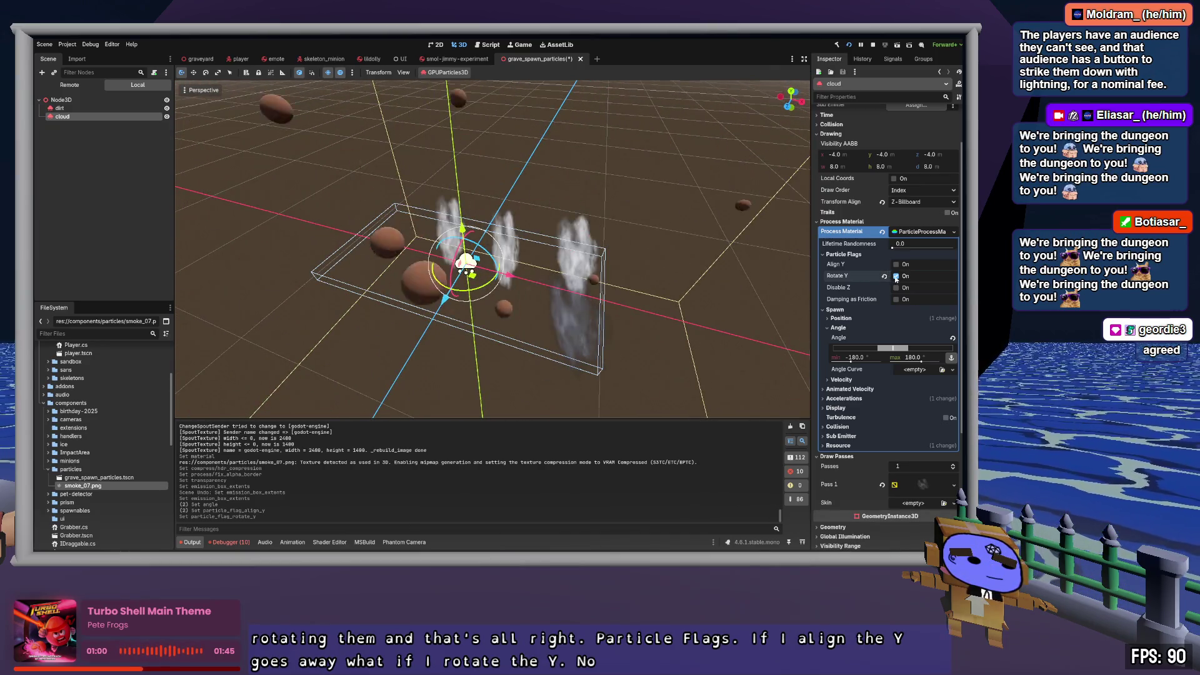
left_click(897, 288)
mouse_move(563, 250)
left_mouse_down()
mouse_move(419, 278)
mouse_move(394, 337)
mouse_move(562, 288)
mouse_move(730, 260)
left_mouse_up()
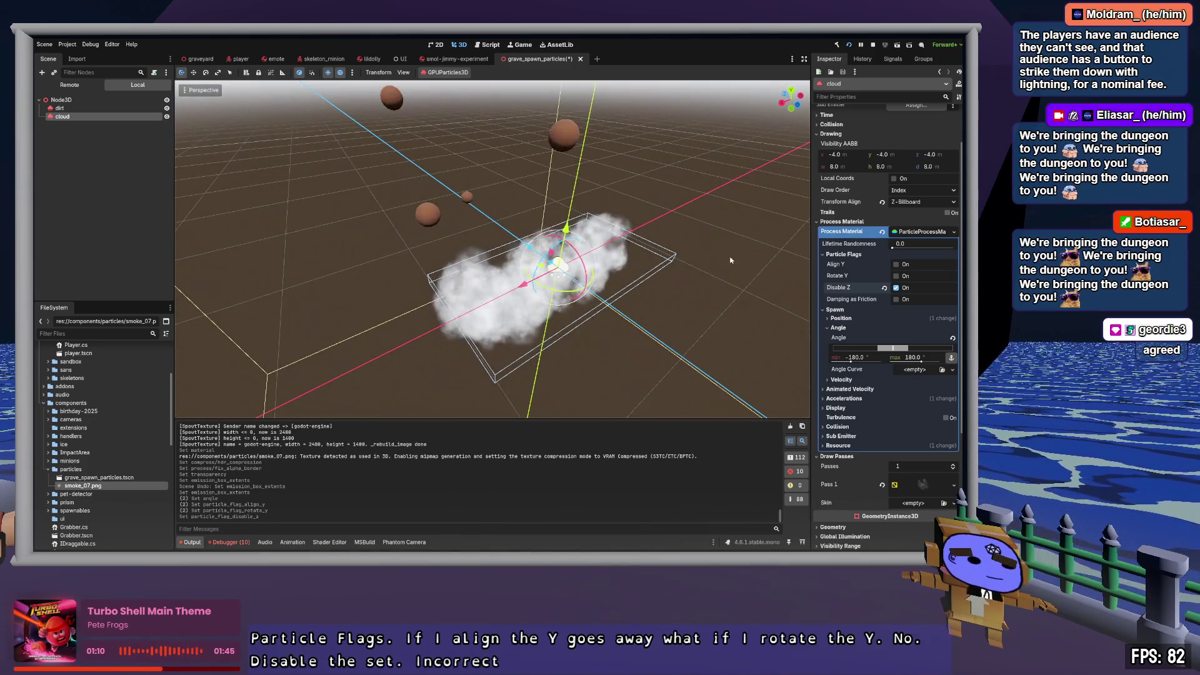
left_click(896, 287)
left_click(896, 264)
mouse_move(562, 282)
left_mouse_down()
mouse_move(488, 313)
mouse_move(644, 247)
mouse_move(550, 275)
left_mouse_up()
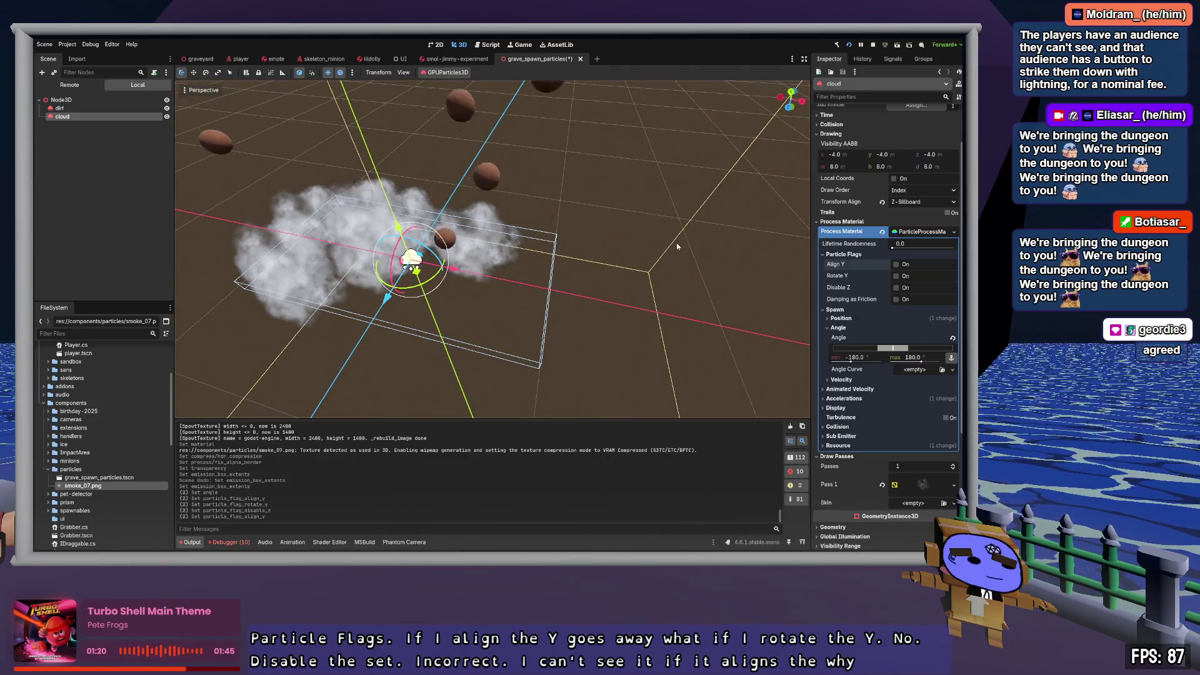
Step: Collapse the spawn and flag sections and bring up the cloud's Display > Scale range
left_click(838, 327)
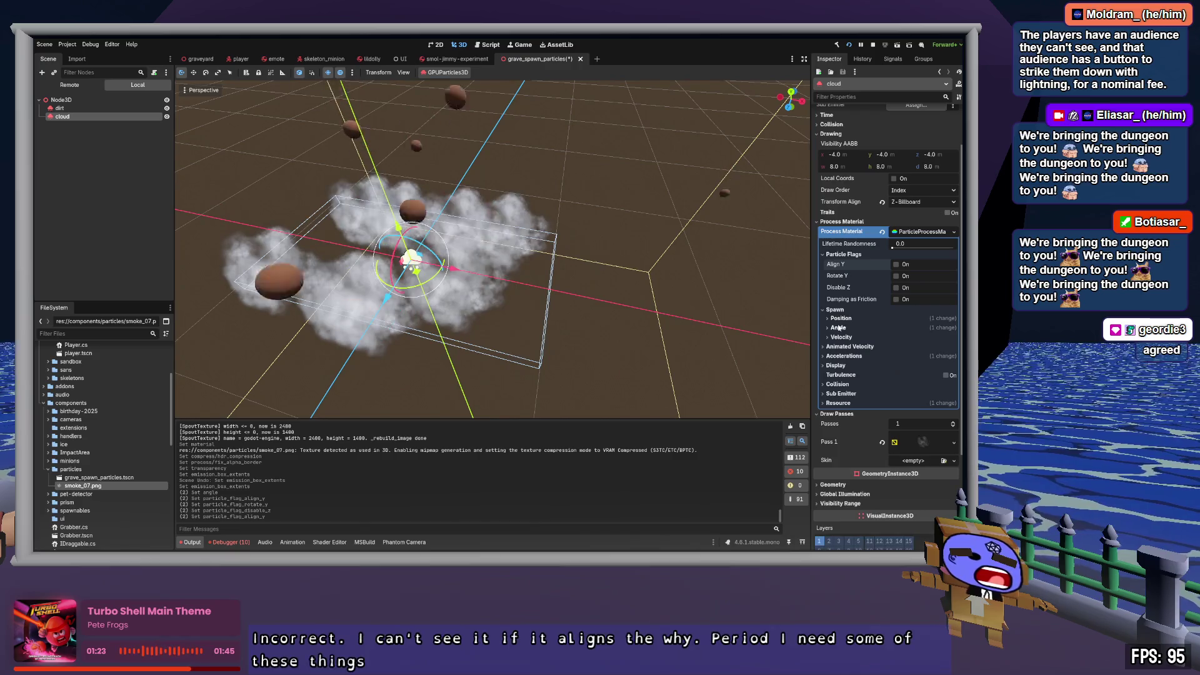
left_click(841, 318)
left_click(841, 318)
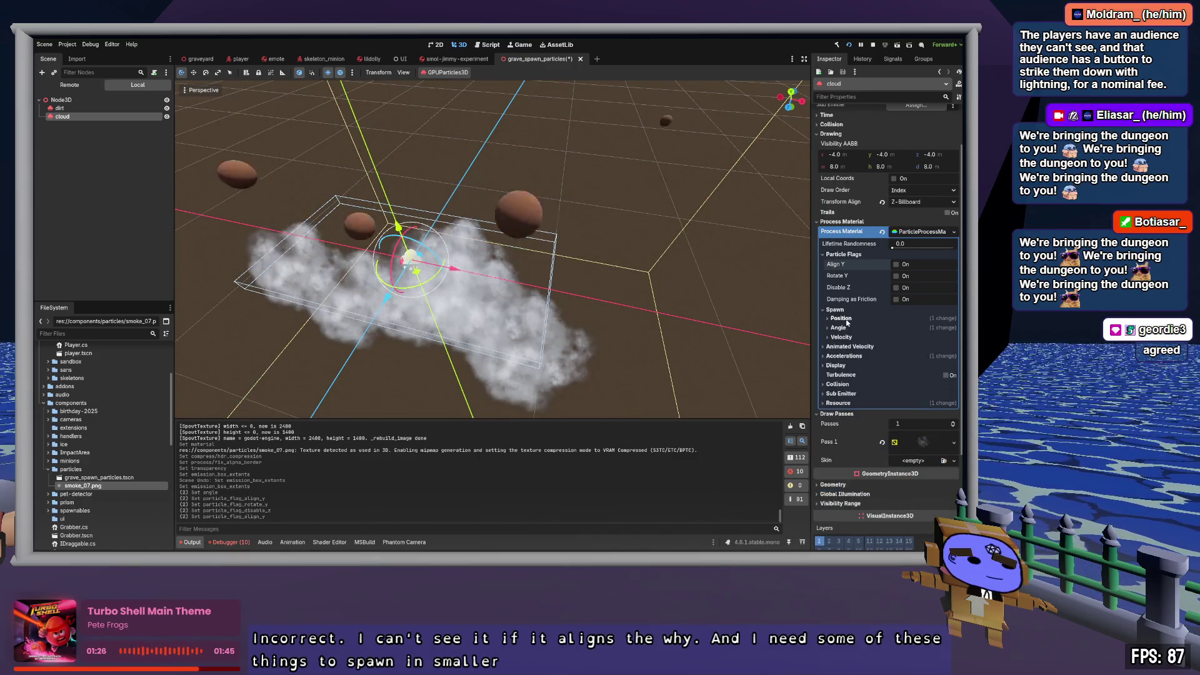
left_click(843, 254)
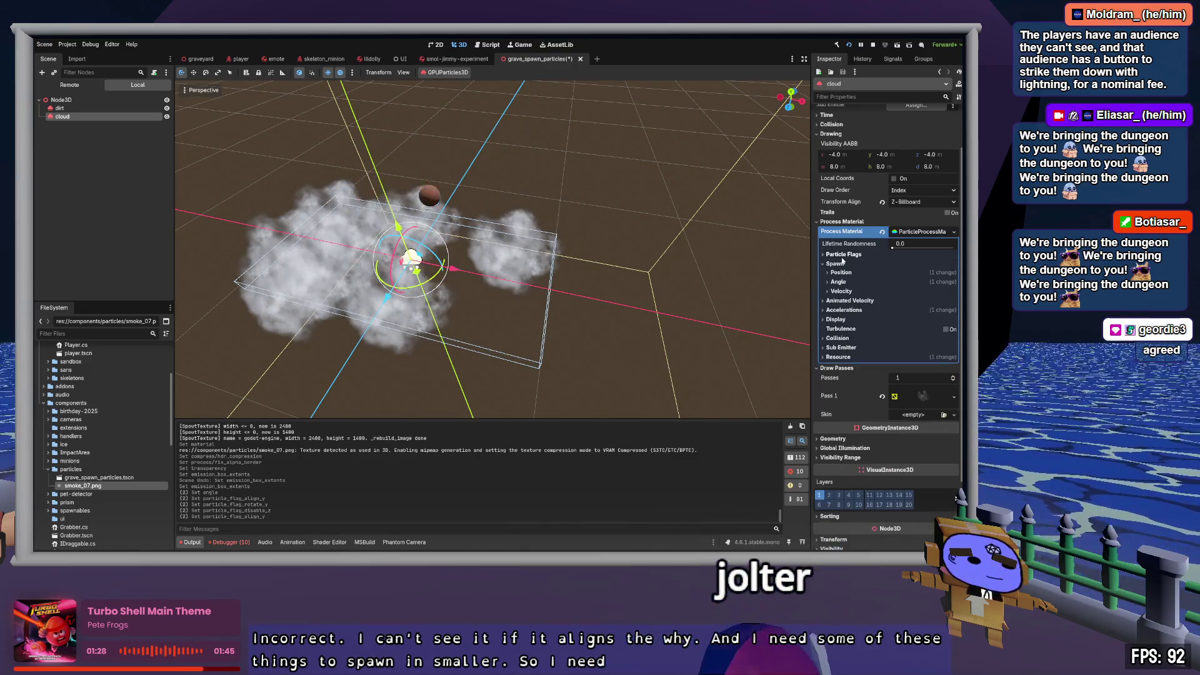
left_click(840, 319)
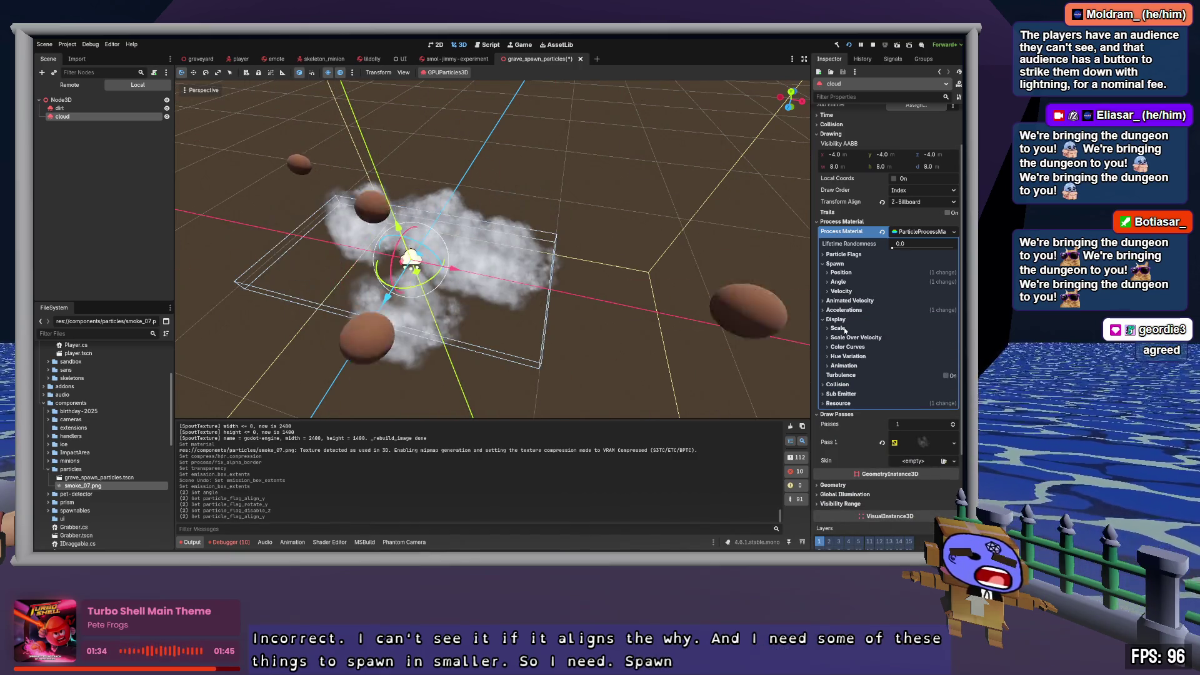
left_click(844, 329)
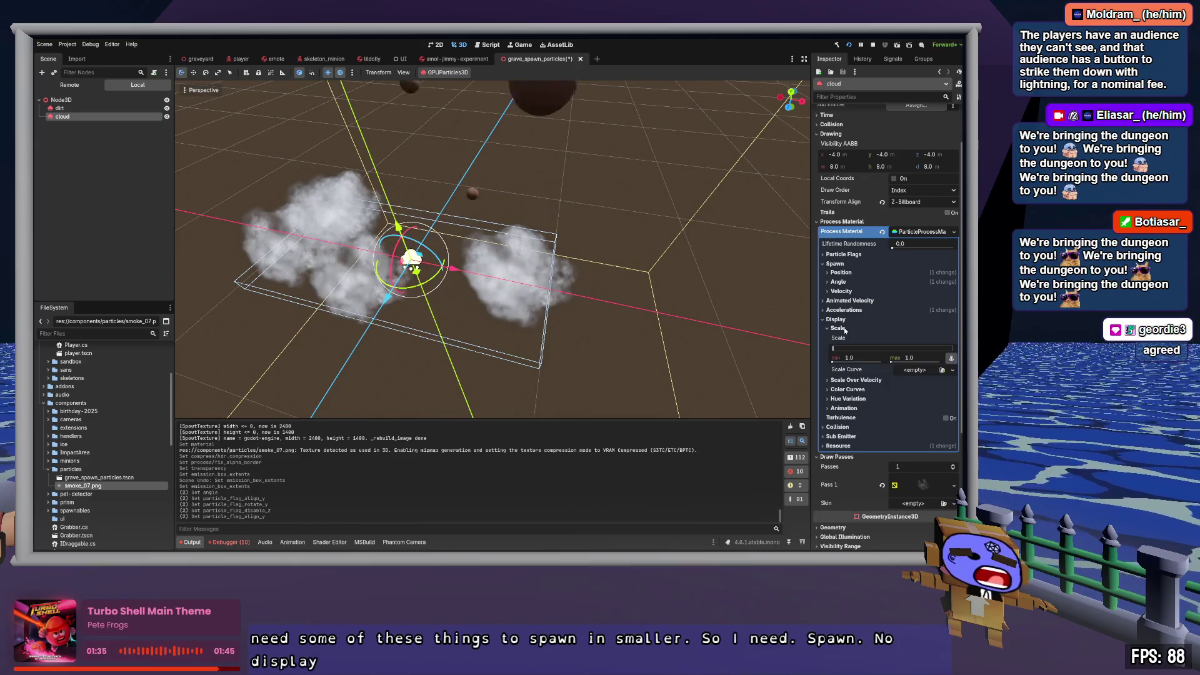
Step: Set the cloud's scale range to 0.5–1.0 and assign a new CurveTexture as the scale curve
left_click(863, 357)
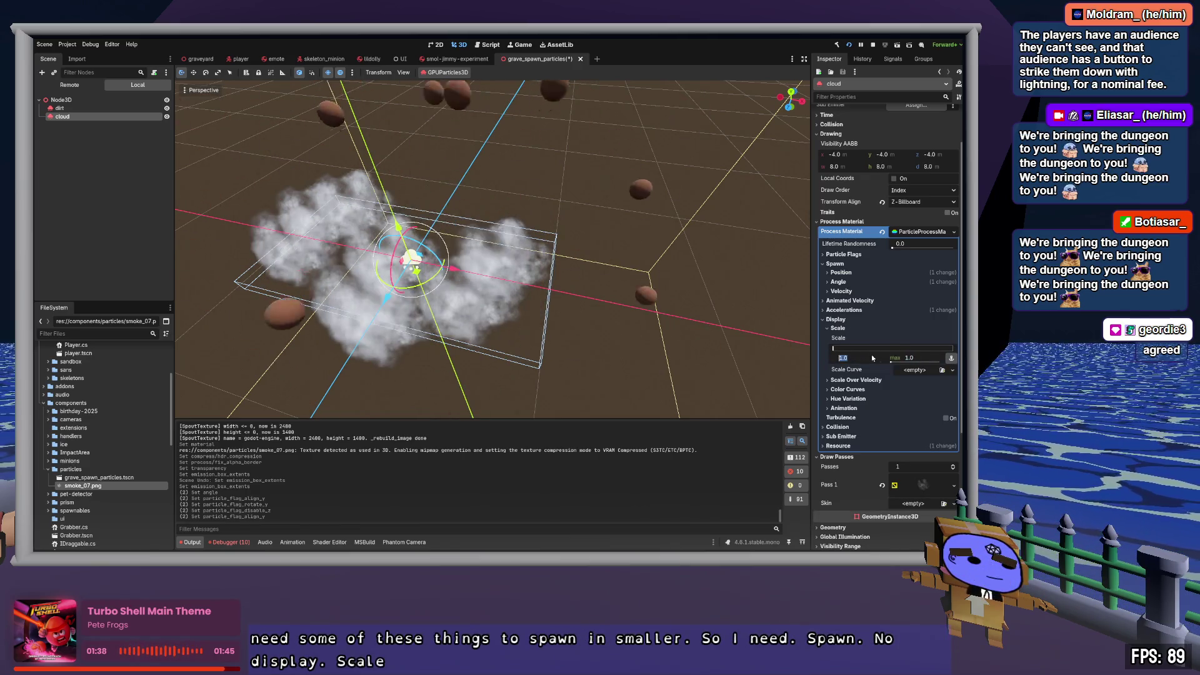
left_click(913, 358)
type("2")
key("Return")
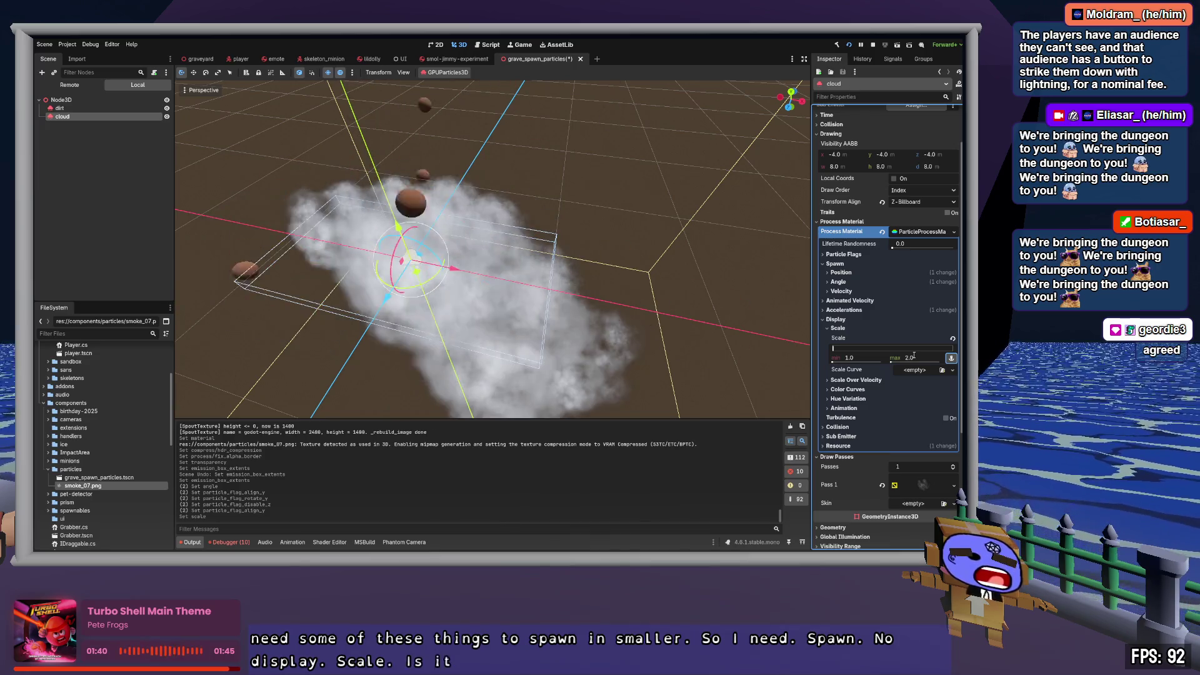
left_click(868, 358)
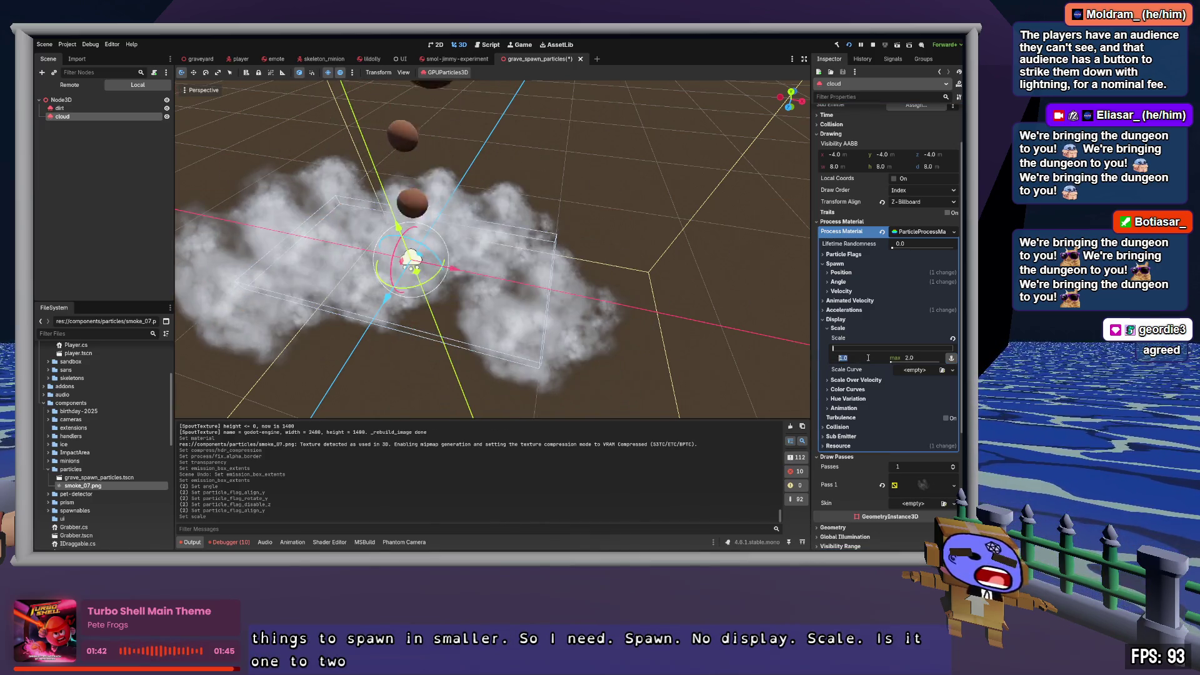
type("0.5")
key("Tab")
type("1")
key("Return")
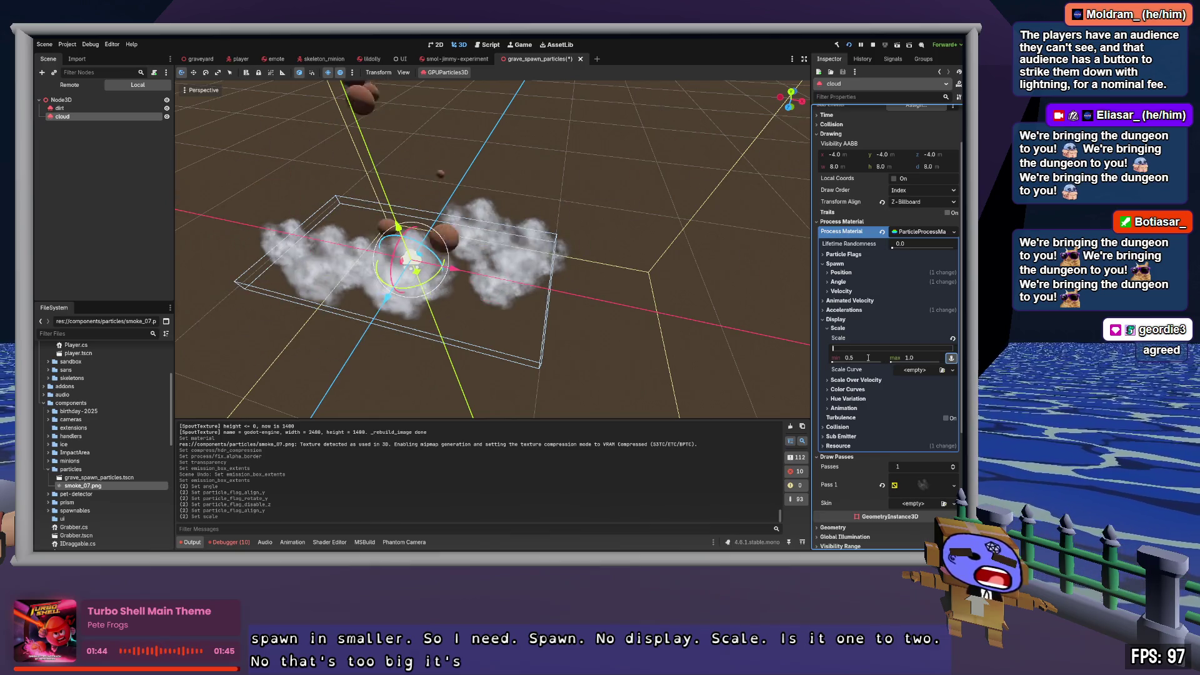
left_click(655, 287)
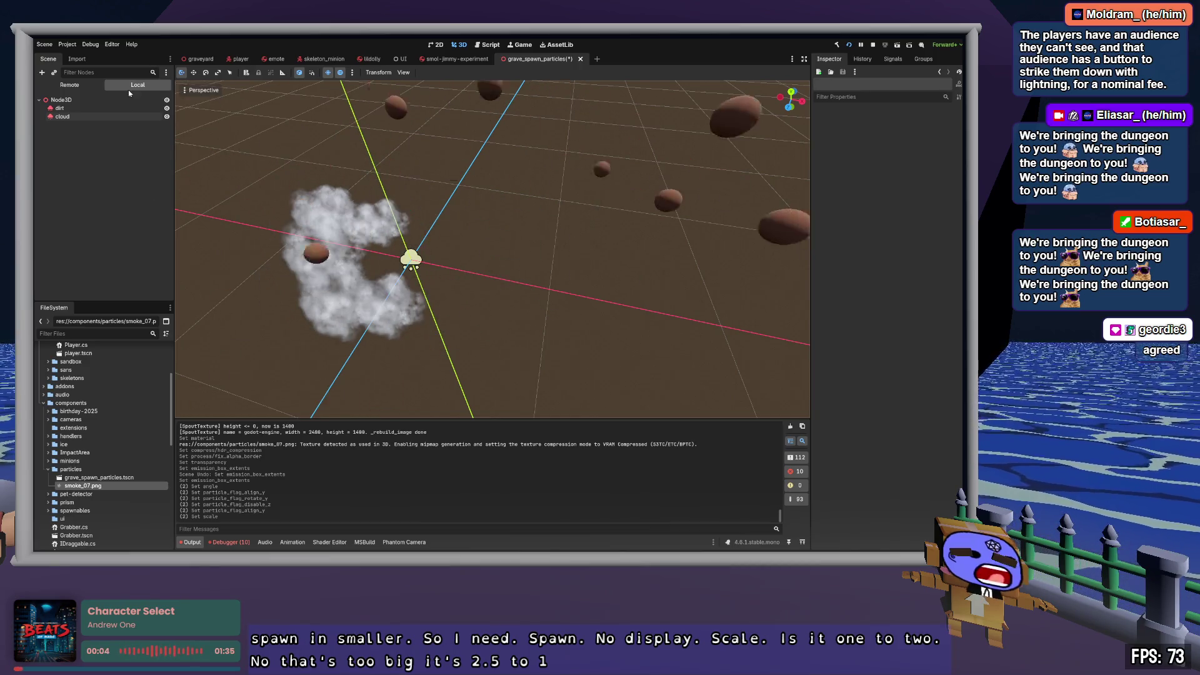
left_click(73, 117)
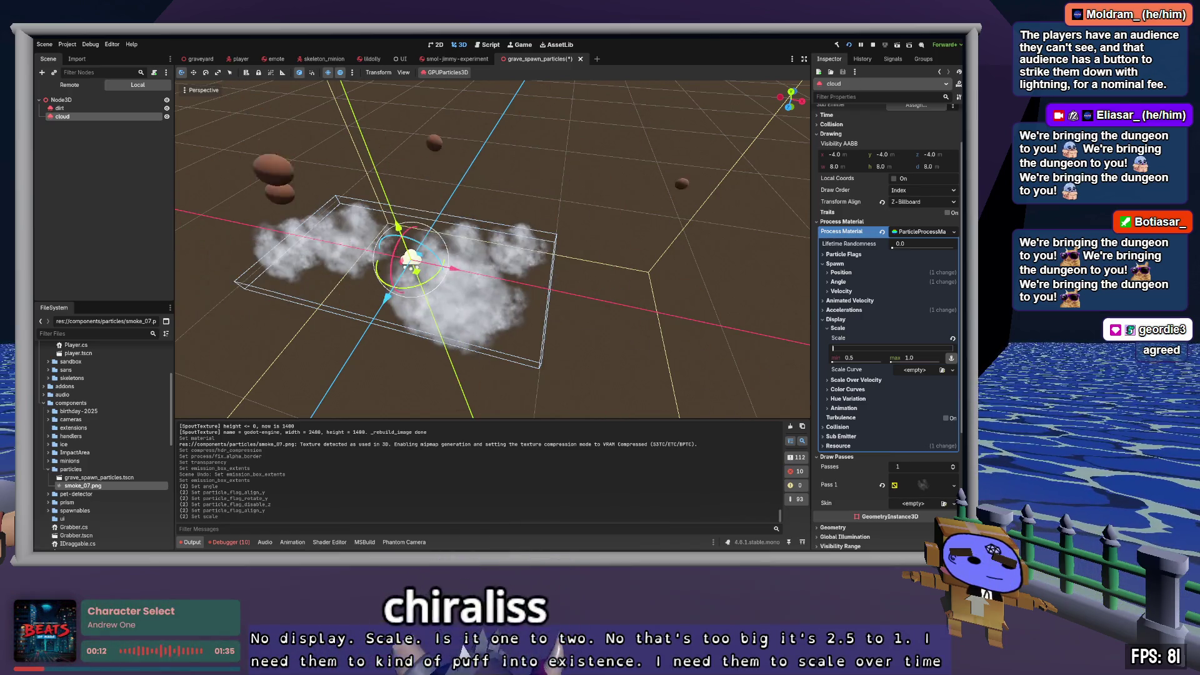
left_click(914, 370)
Step: Give the cloud a new CurveTexture scale curve rising from 0 to 1.0 over lifetime
left_click(928, 391)
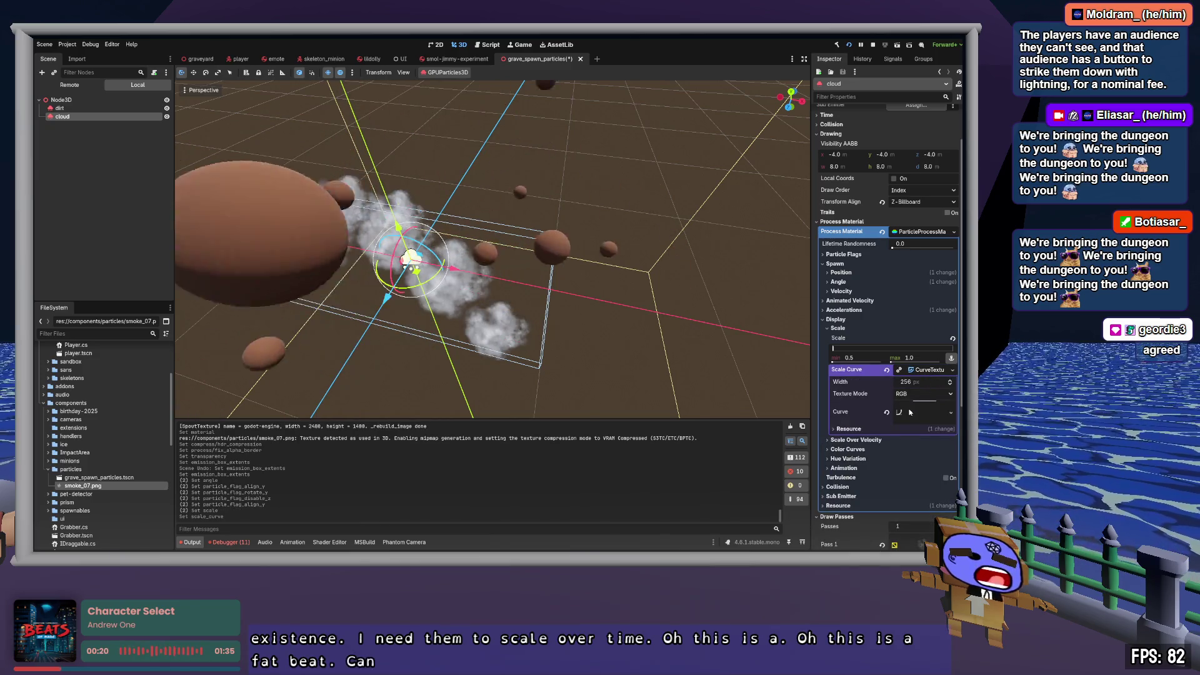
left_click(929, 413)
left_click_drag(842, 449, 841, 487)
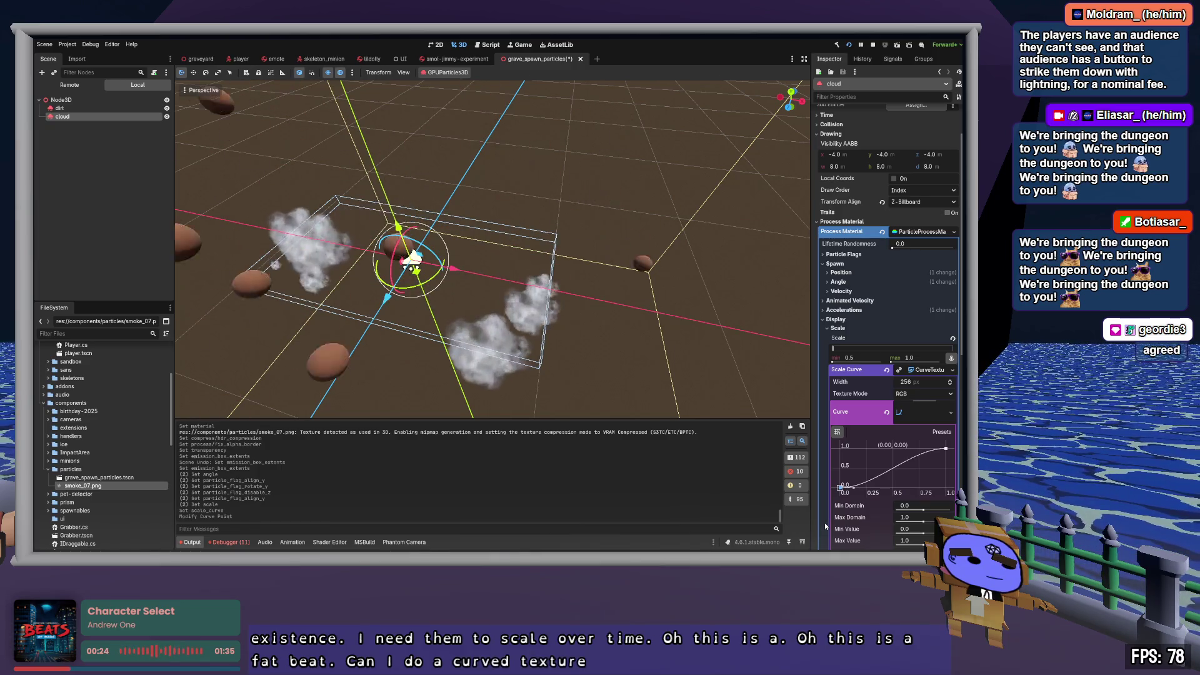
left_click(931, 448)
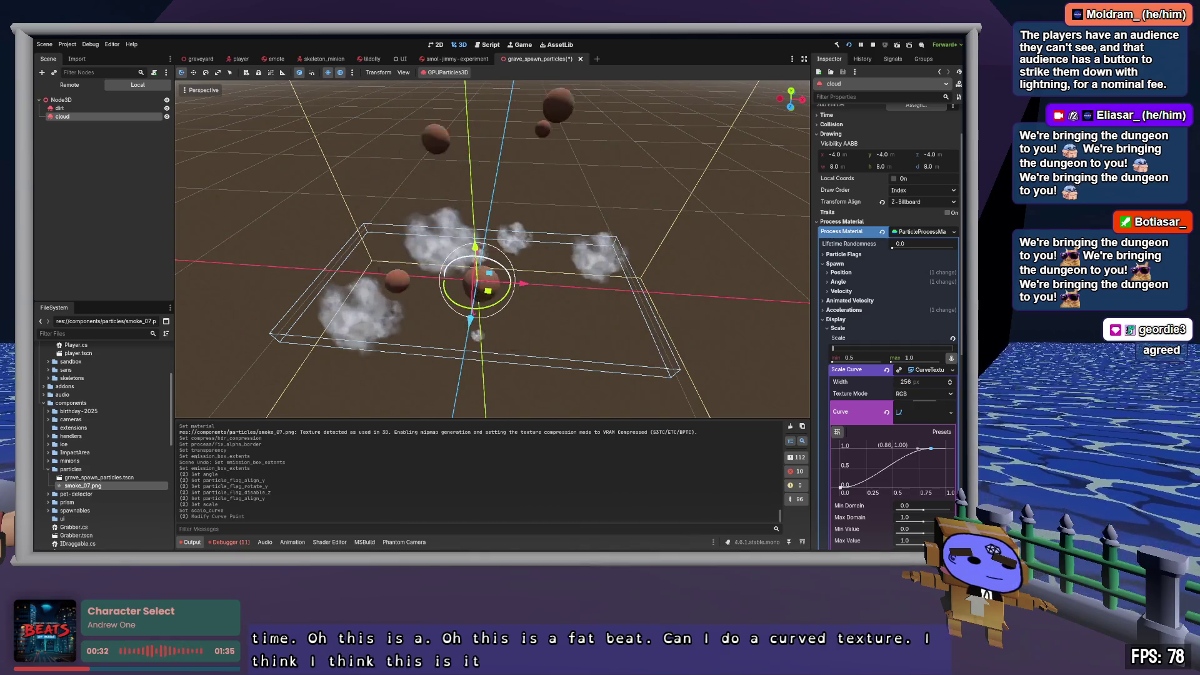
mouse_move(492, 250)
left_mouse_down()
mouse_move(437, 237)
mouse_move(475, 240)
left_mouse_up()
left_click(437, 238)
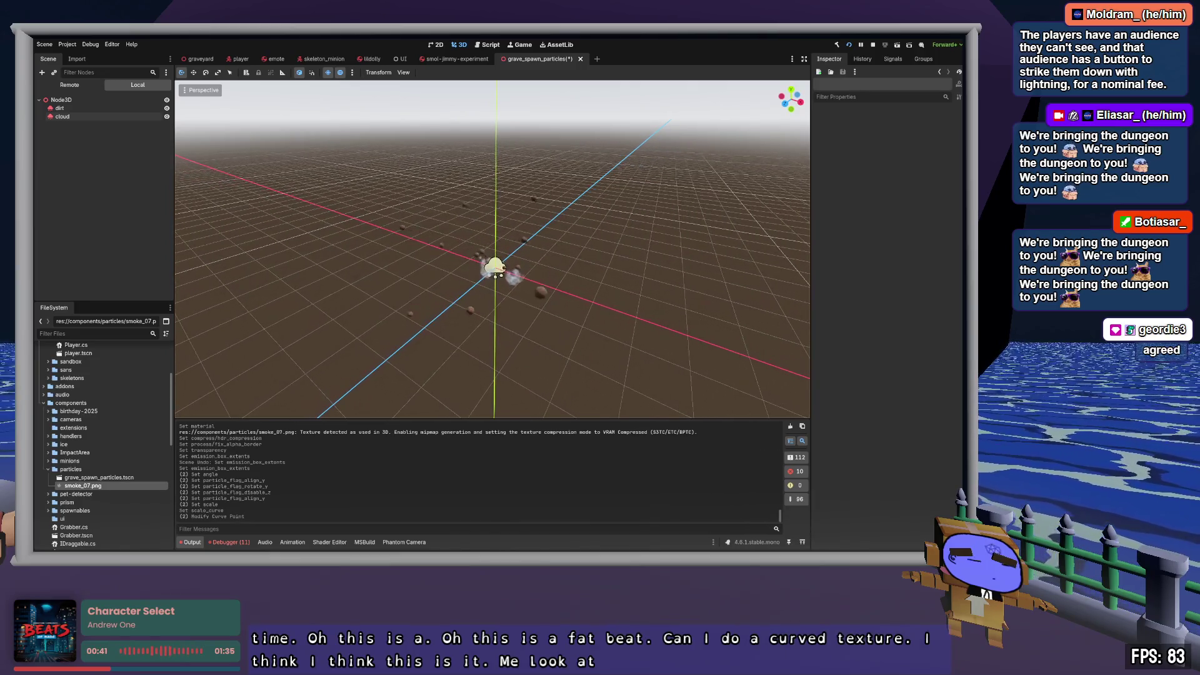
Step: Set the dirt emitter's Amount to 20 and its scale range to 0.05–0.1
left_click(81, 110)
scroll(931, 130, "up", 2)
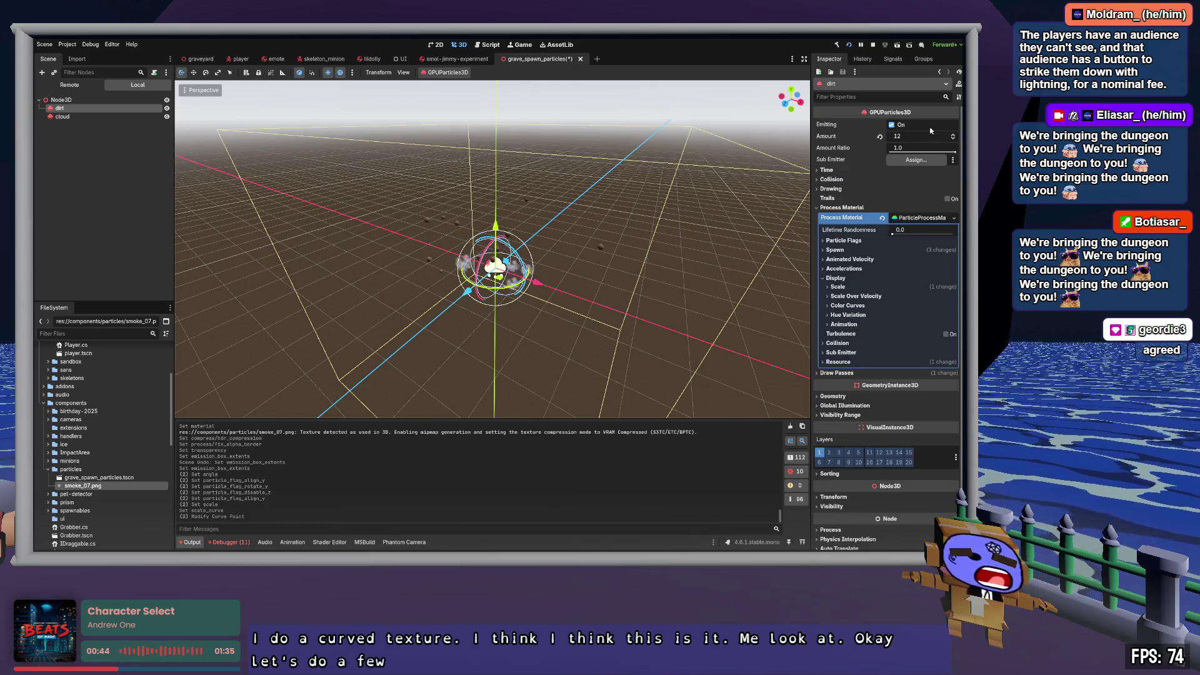
key("Tab")
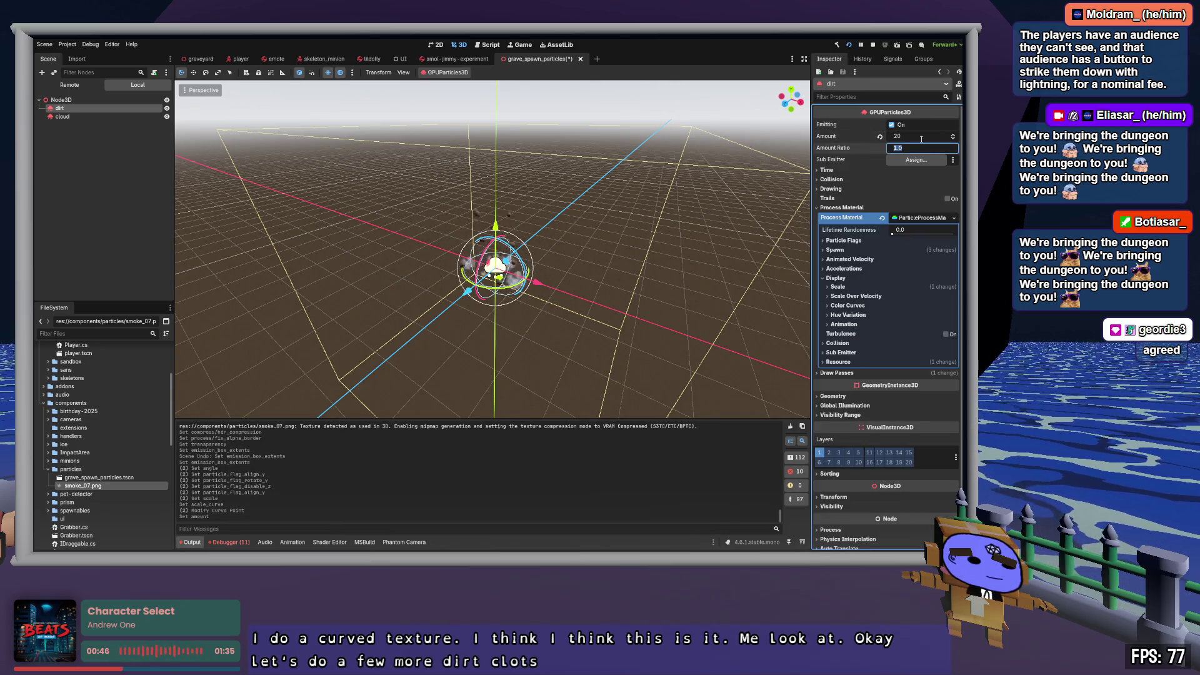
left_click(844, 286)
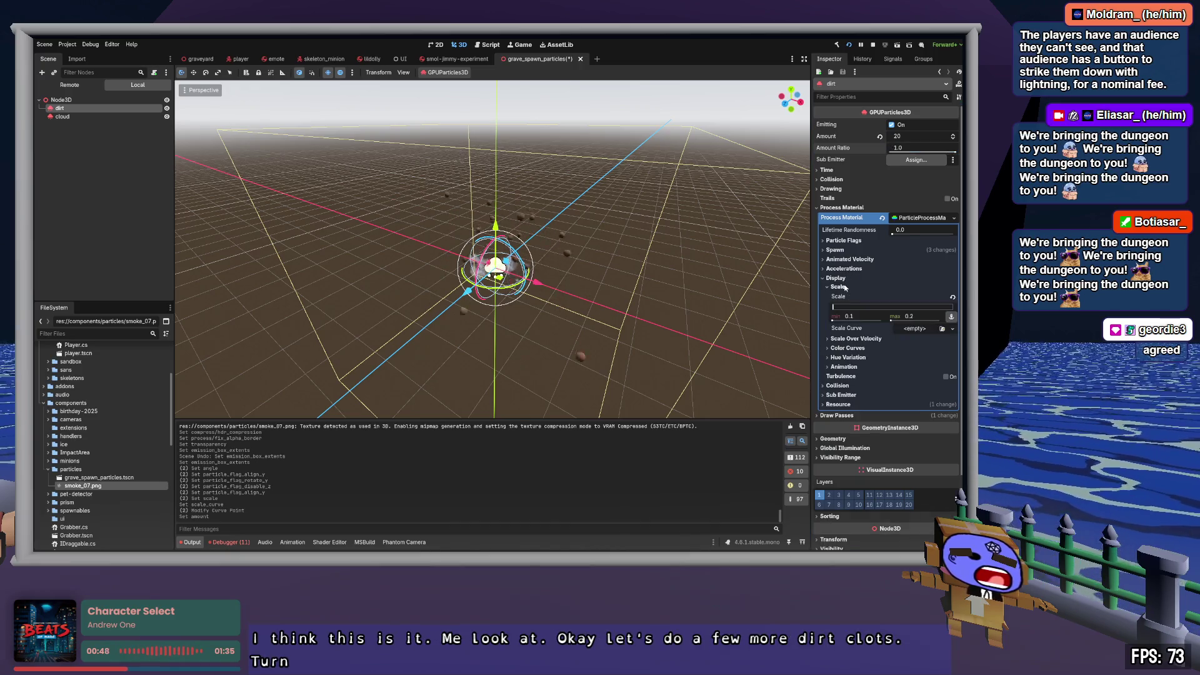
left_click(865, 316)
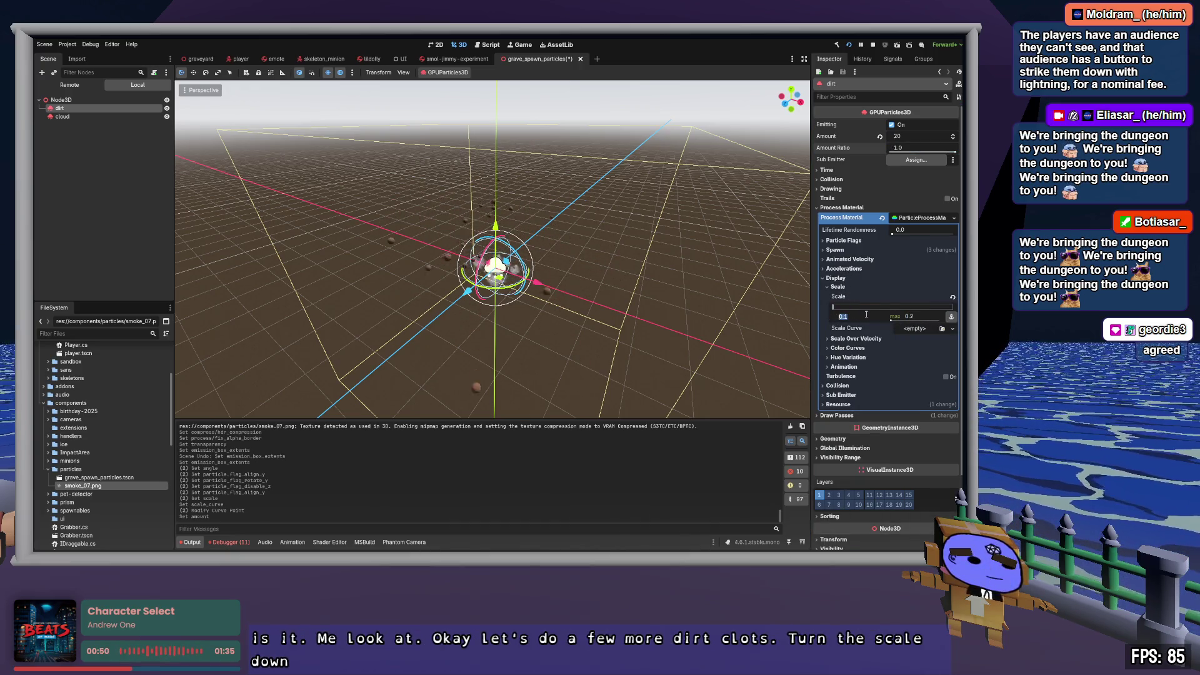
type("0.05")
key("Tab")
type("0.1")
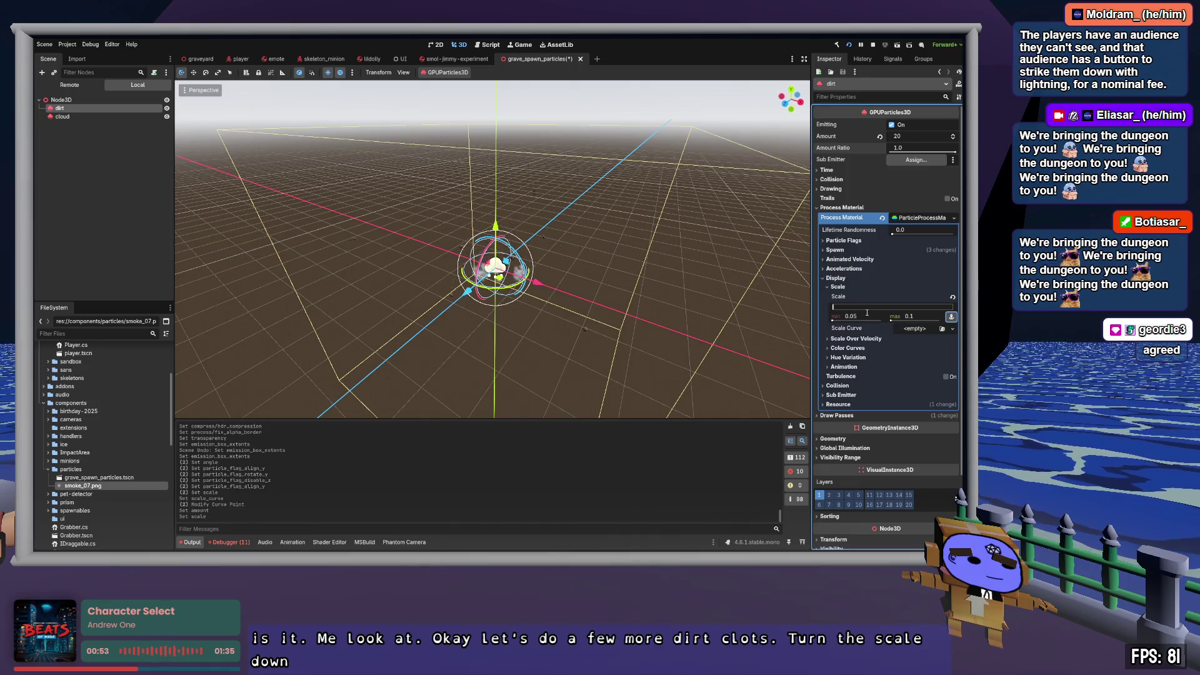
left_click(627, 273)
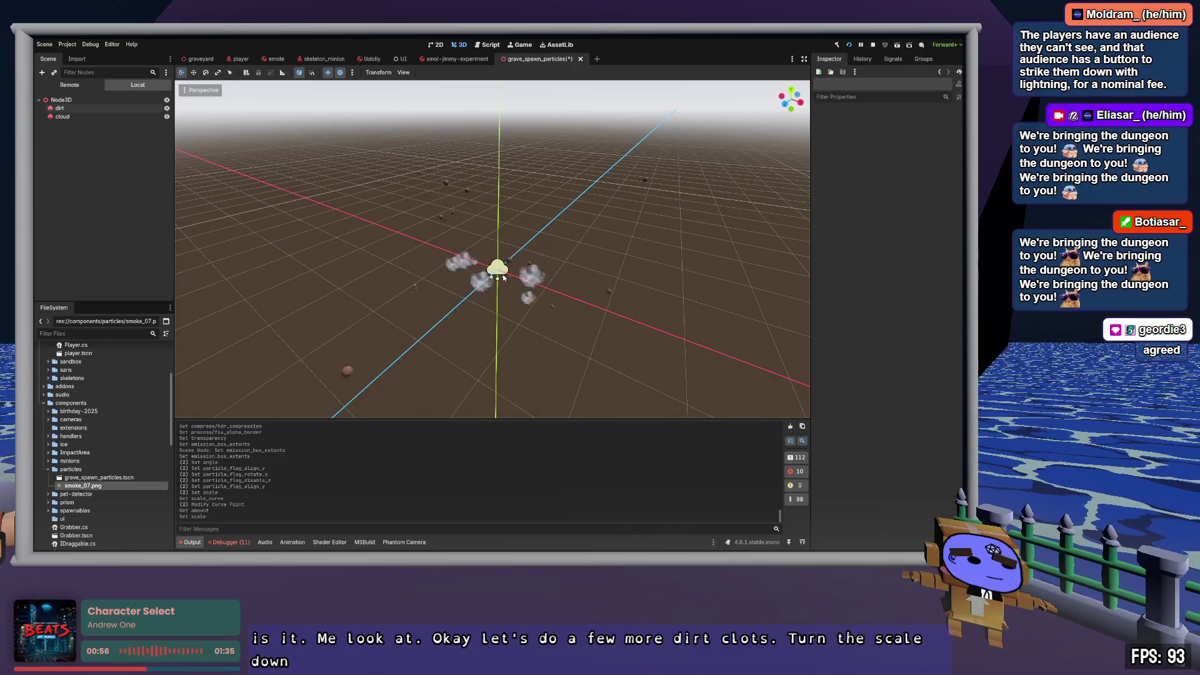
Step: Give the dirt particles an initial velocity of 2–4 and expand their Gravity settings
left_click(80, 108)
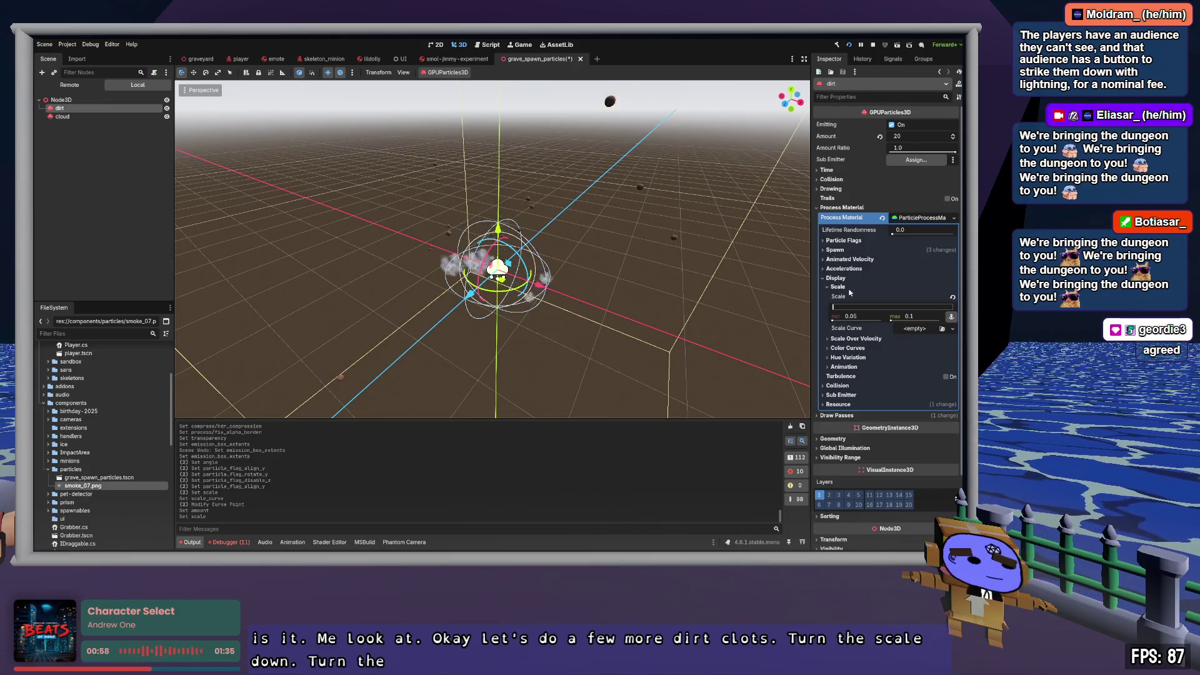
left_click(835, 249)
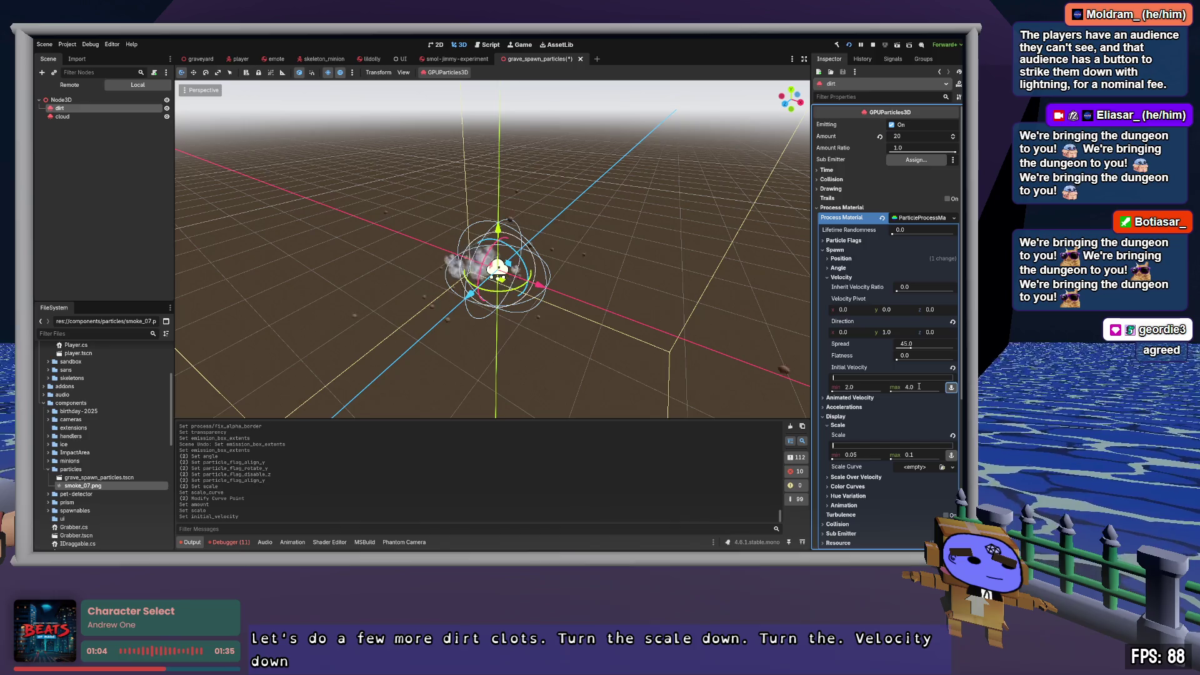
left_click(654, 214)
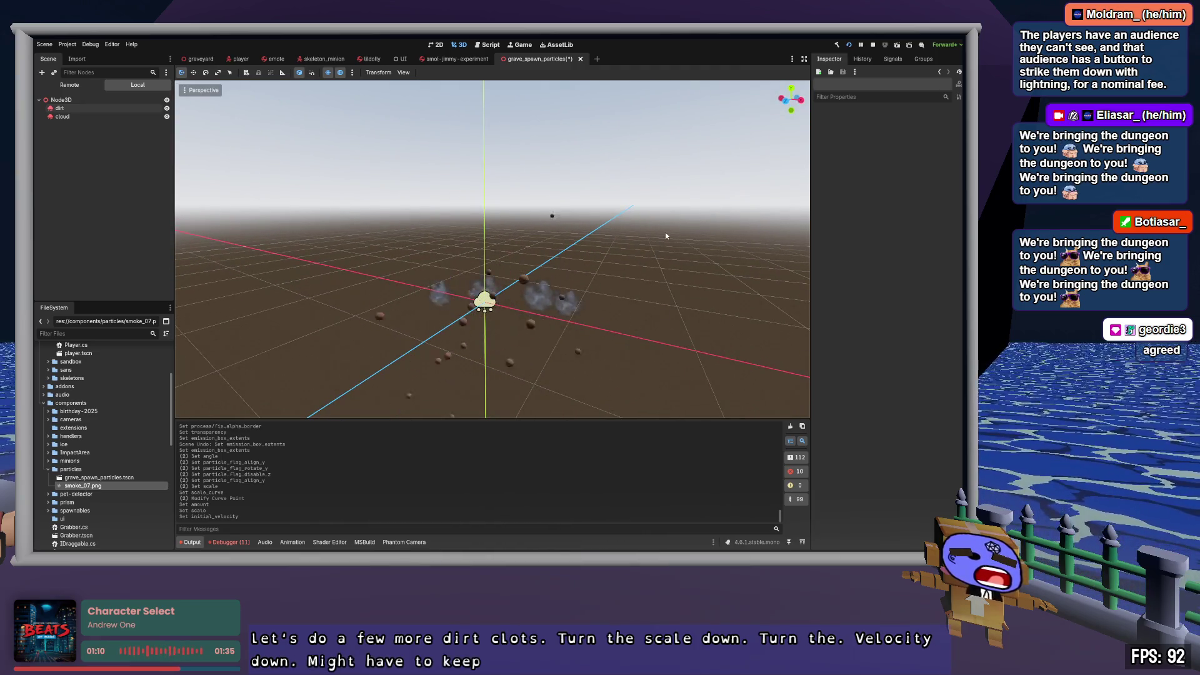
left_click(639, 167)
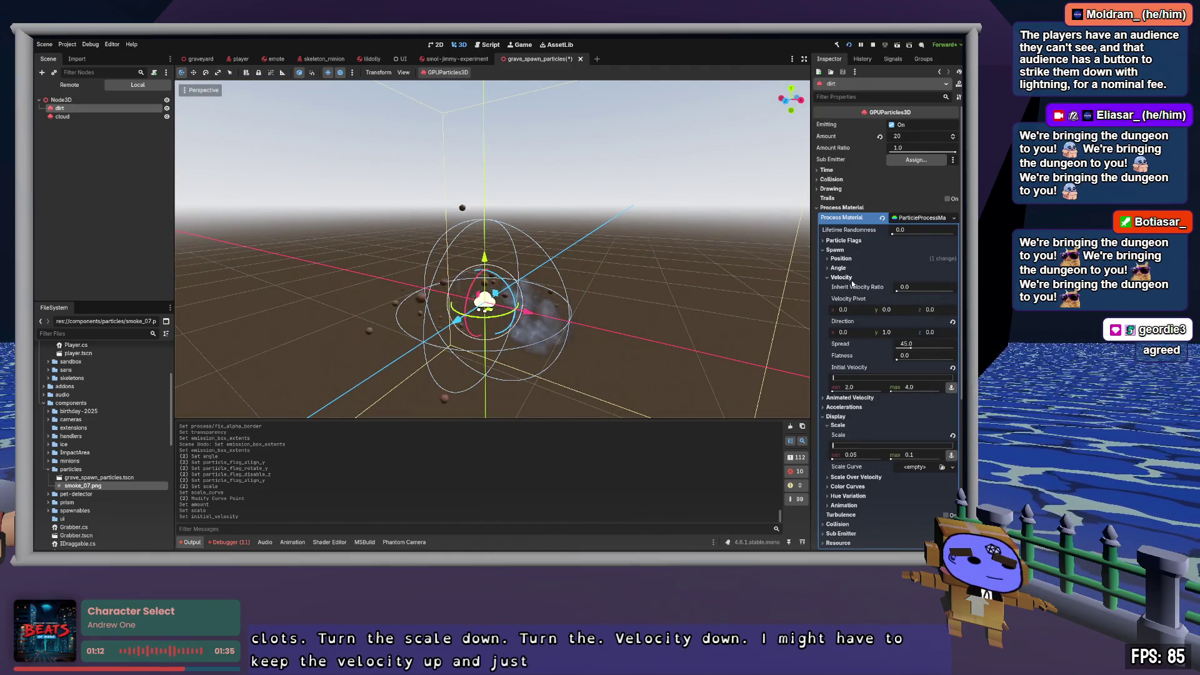
left_click(851, 398)
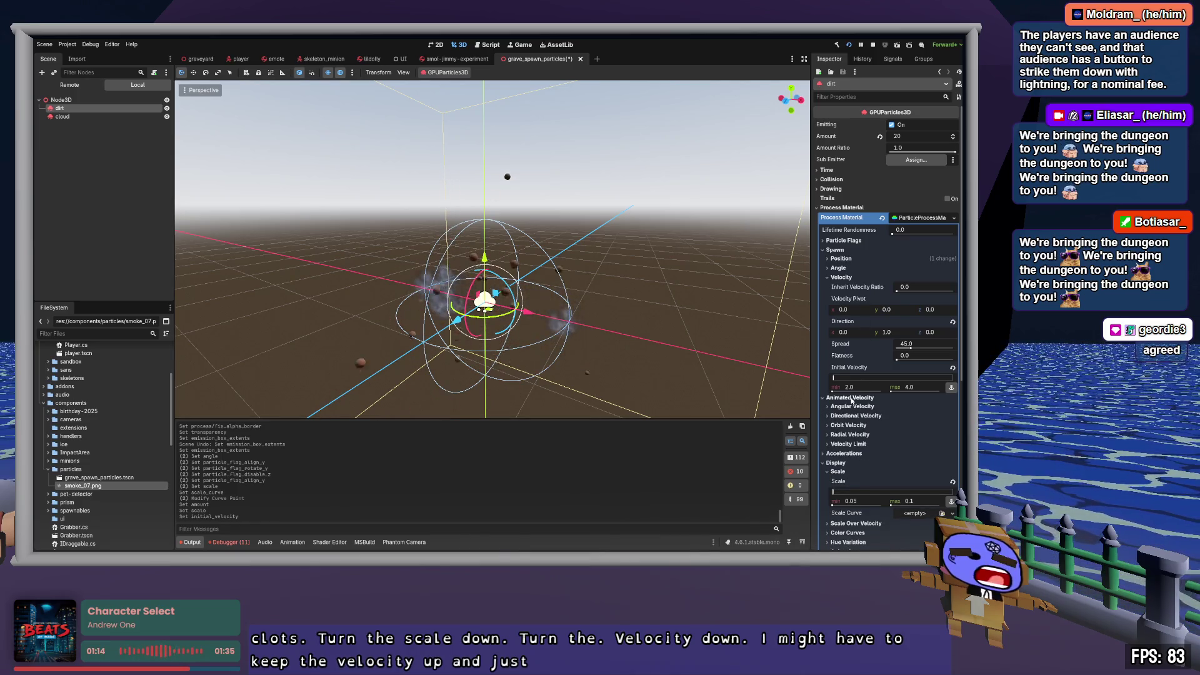
left_click(851, 398)
left_click(850, 407)
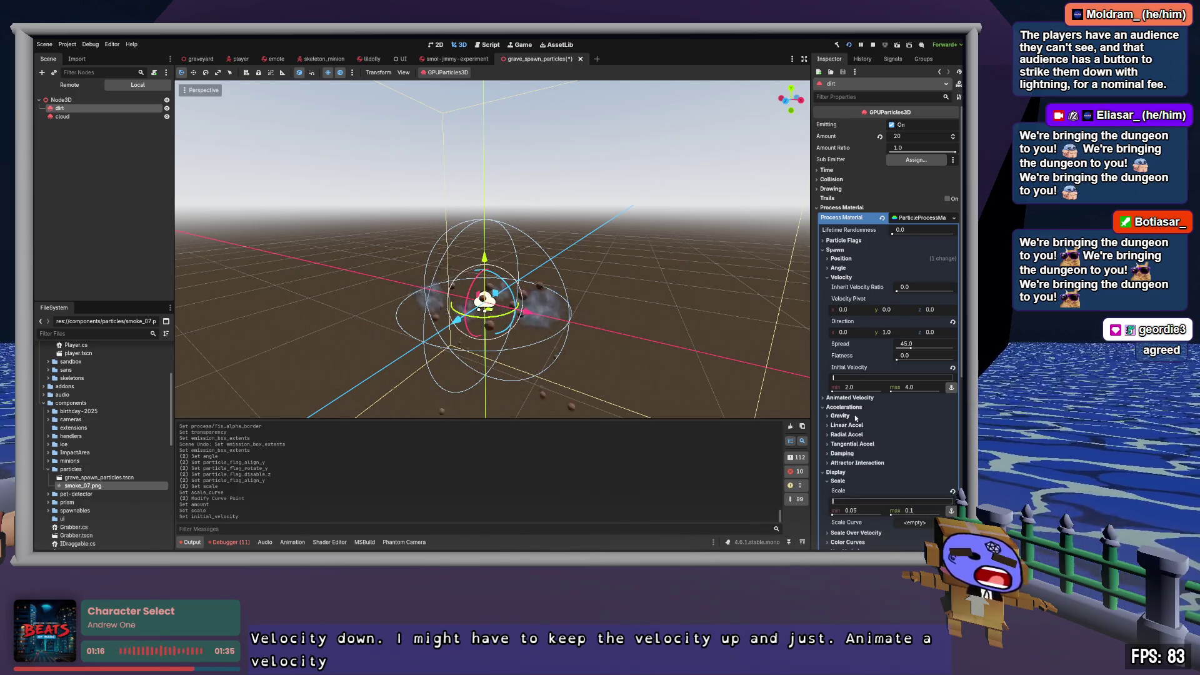
left_click(840, 415)
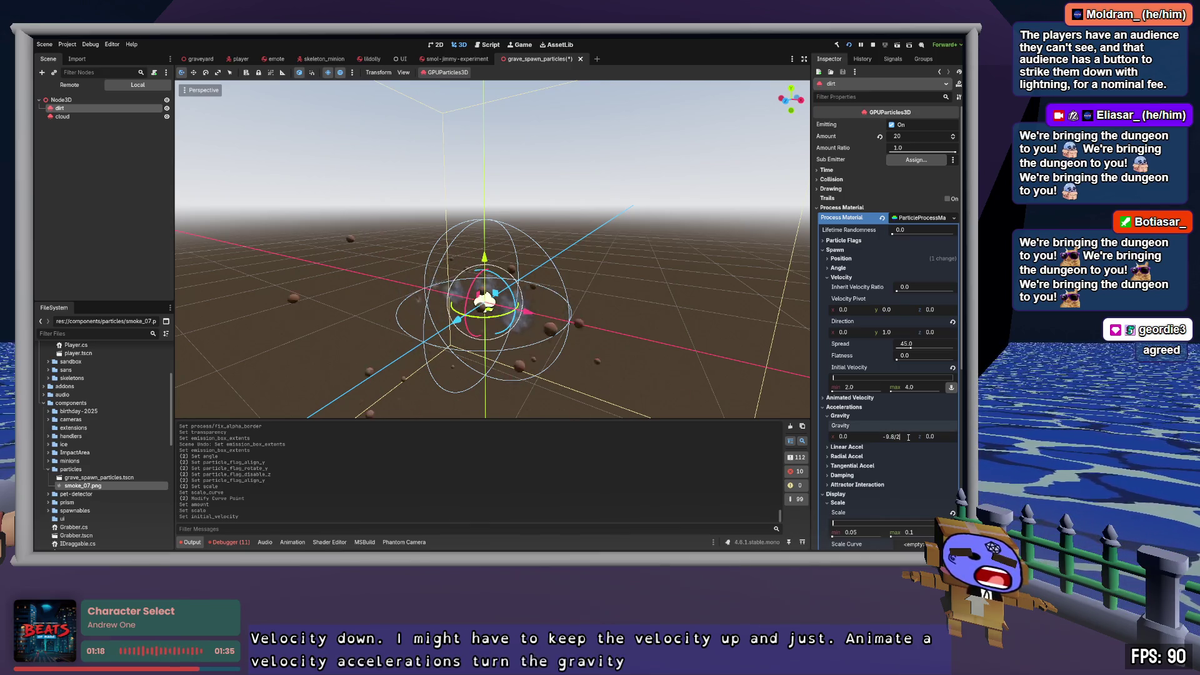
Step: Halve the dirt particles' gravity Y to -4.9 (-9.8/2)
key("Return")
left_click(644, 246)
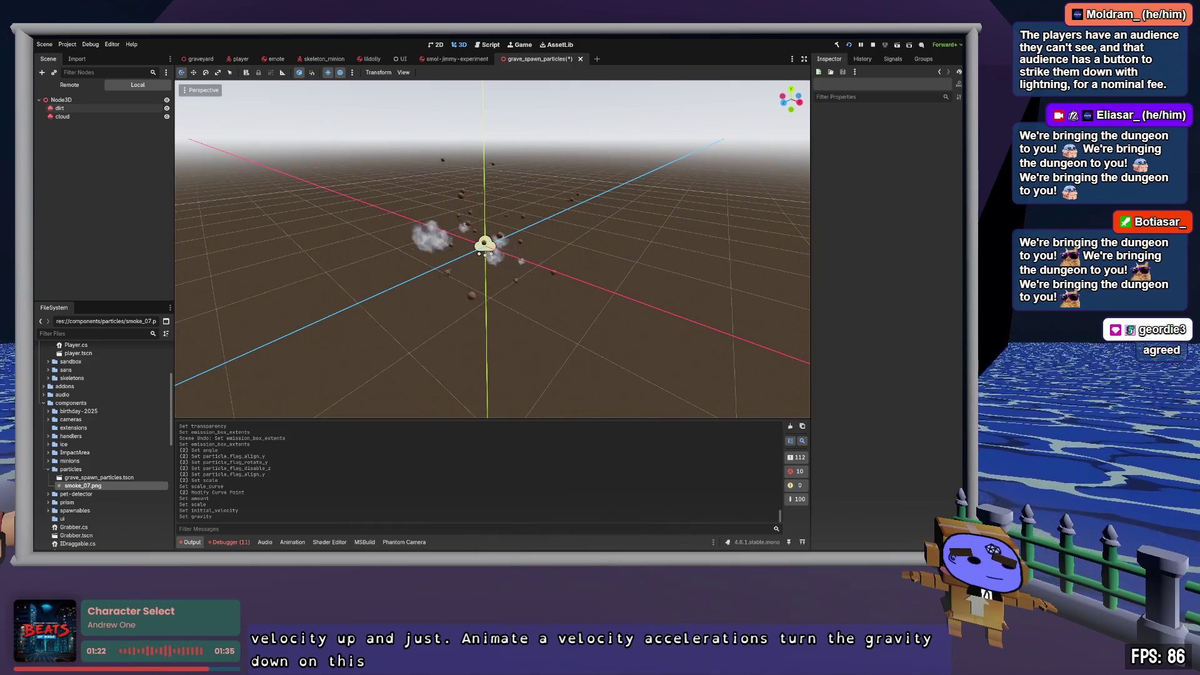
left_click_drag(487, 250, 431, 253)
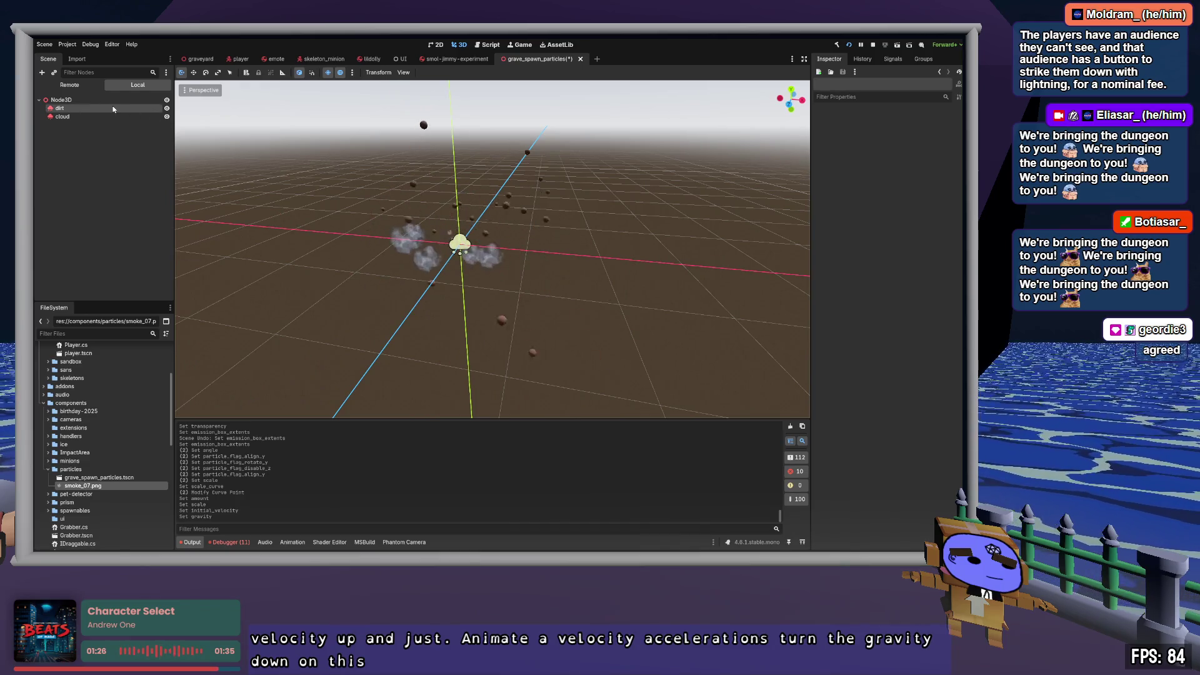
Step: Change the dirt emission shape from Sphere to a flattened Box with scale Y about 0.04
left_click(113, 109)
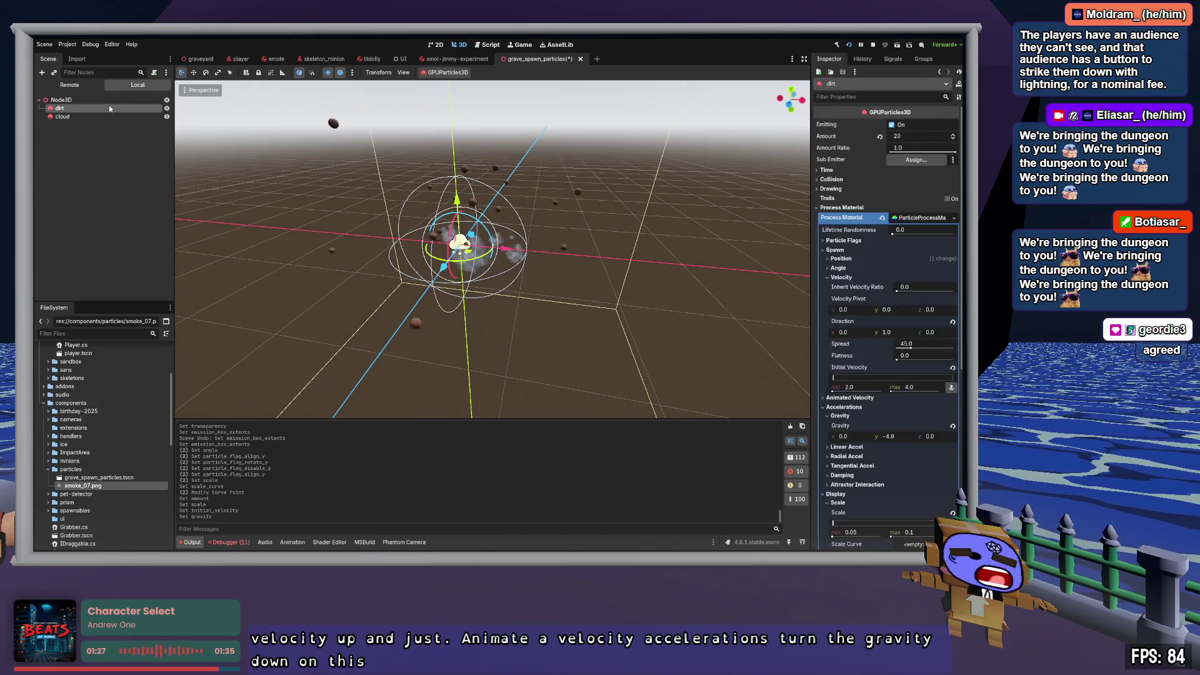
left_click(841, 259)
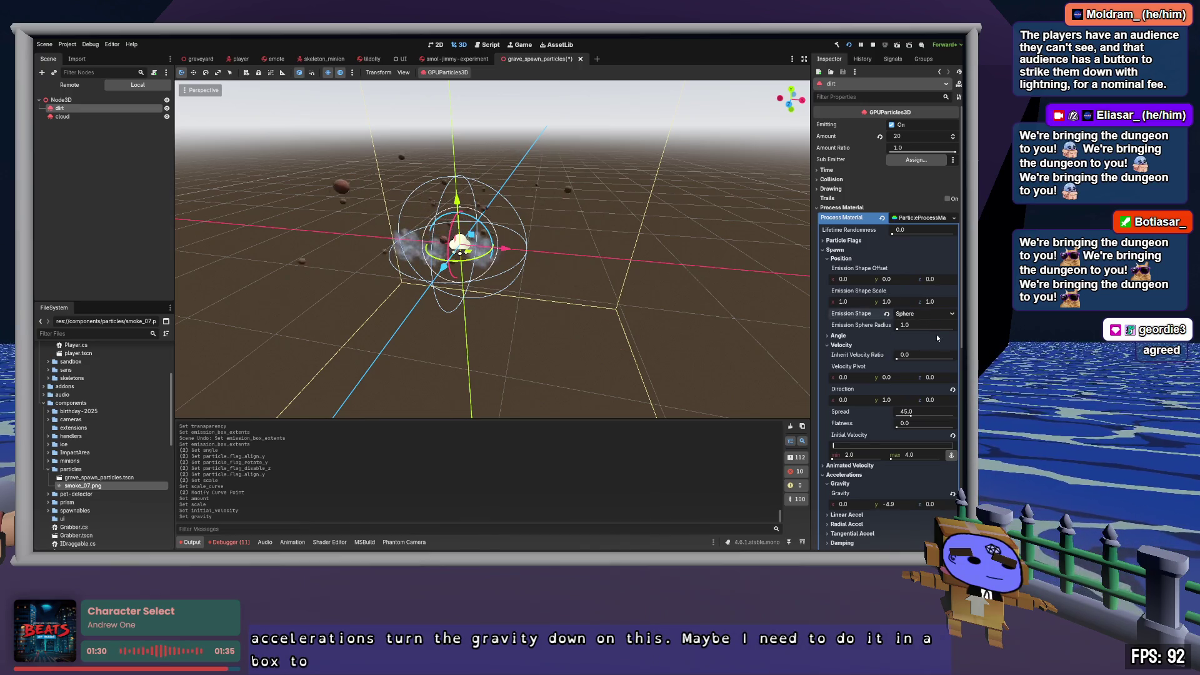
left_click(930, 355)
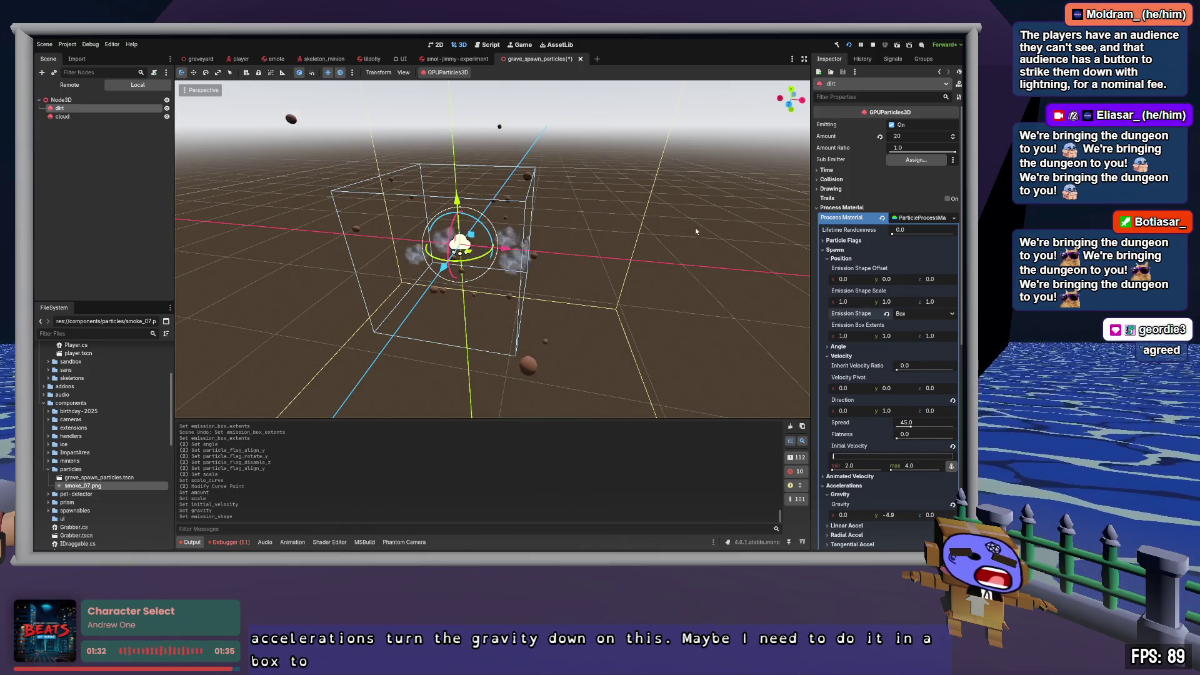
left_click_drag(898, 304, 874, 305)
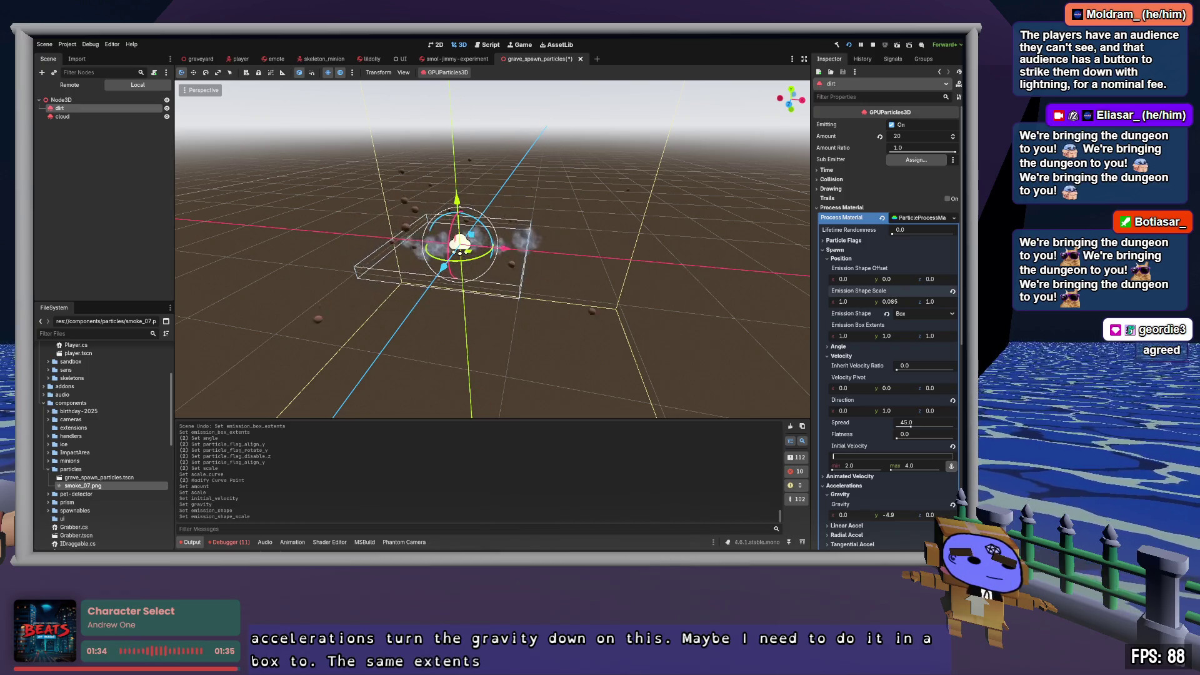
left_click_drag(562, 250, 609, 208)
left_click(62, 116)
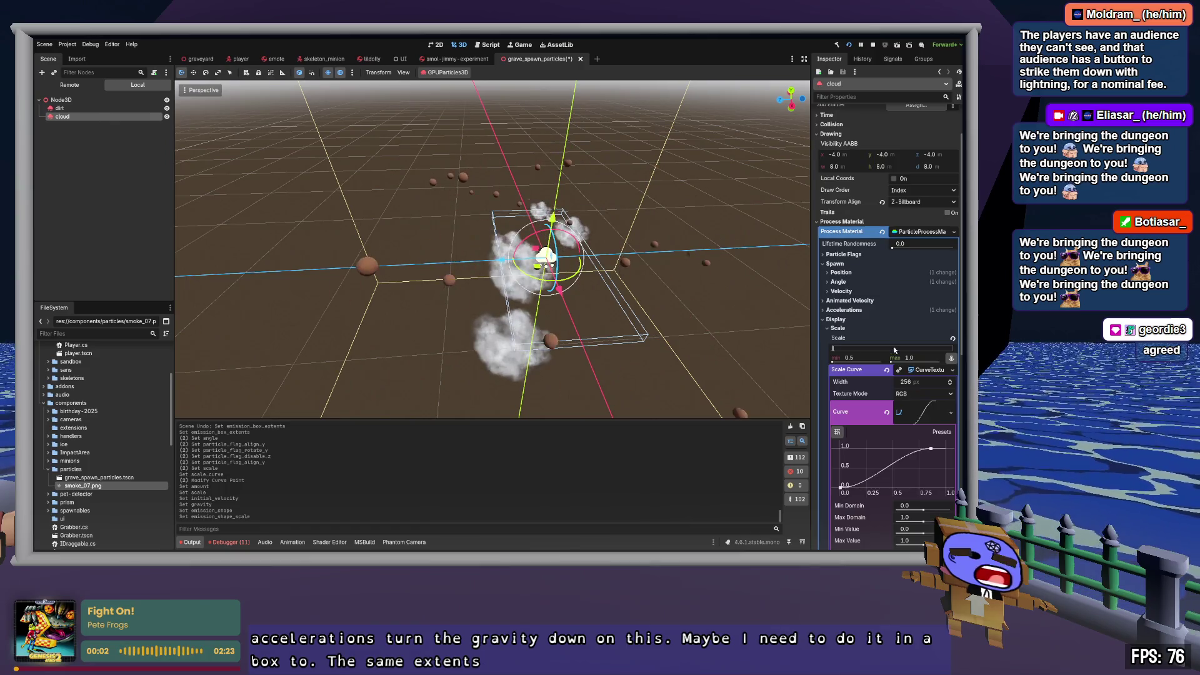
Step: Paste the cloud's Emission Box Extents (1.0, 0.045, 0.49) into the dirt emitter
left_click(837, 328)
left_click(842, 272)
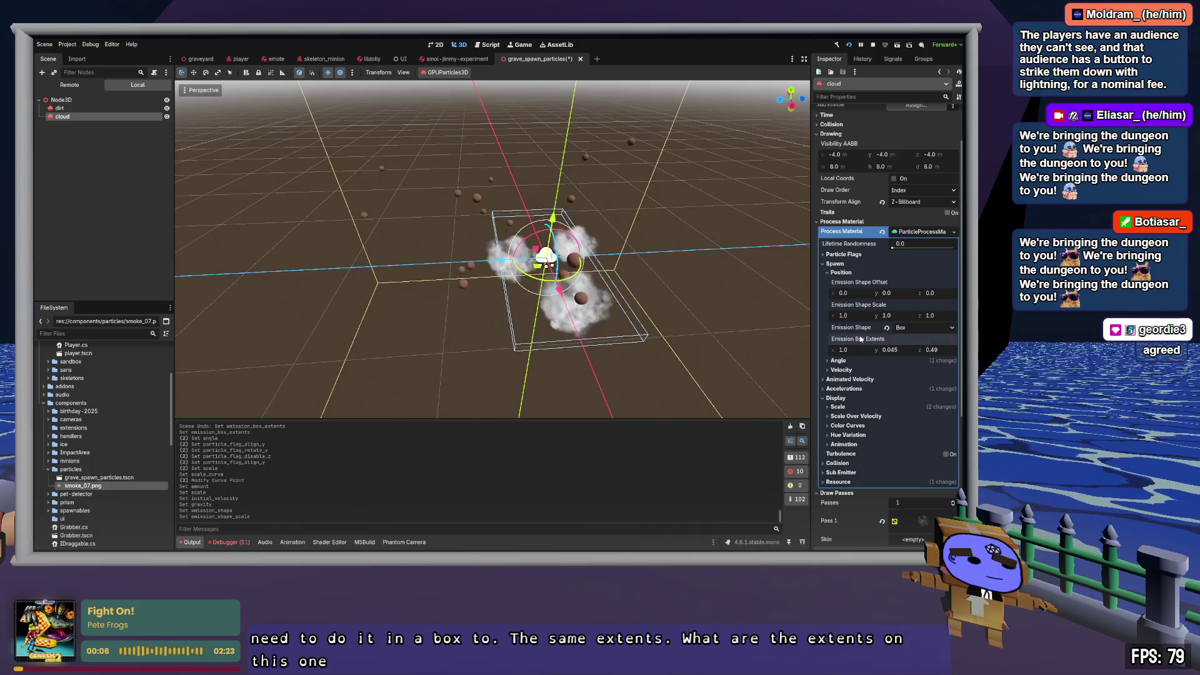
left_click(59, 108)
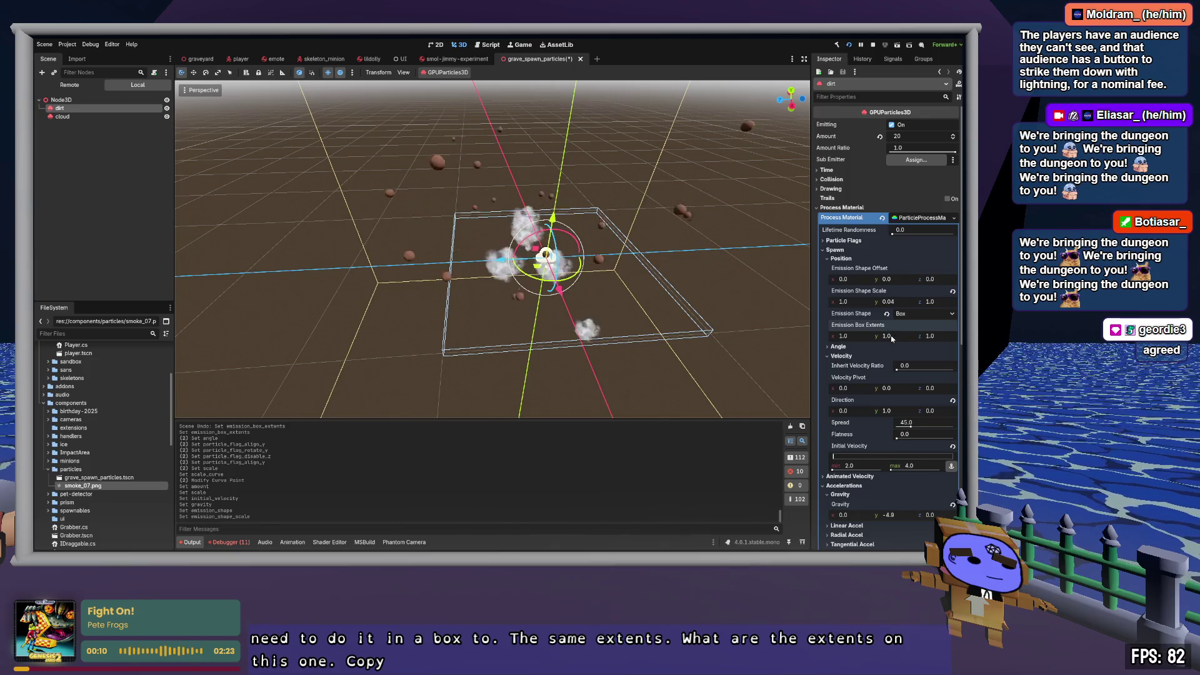
key("ctrl+v")
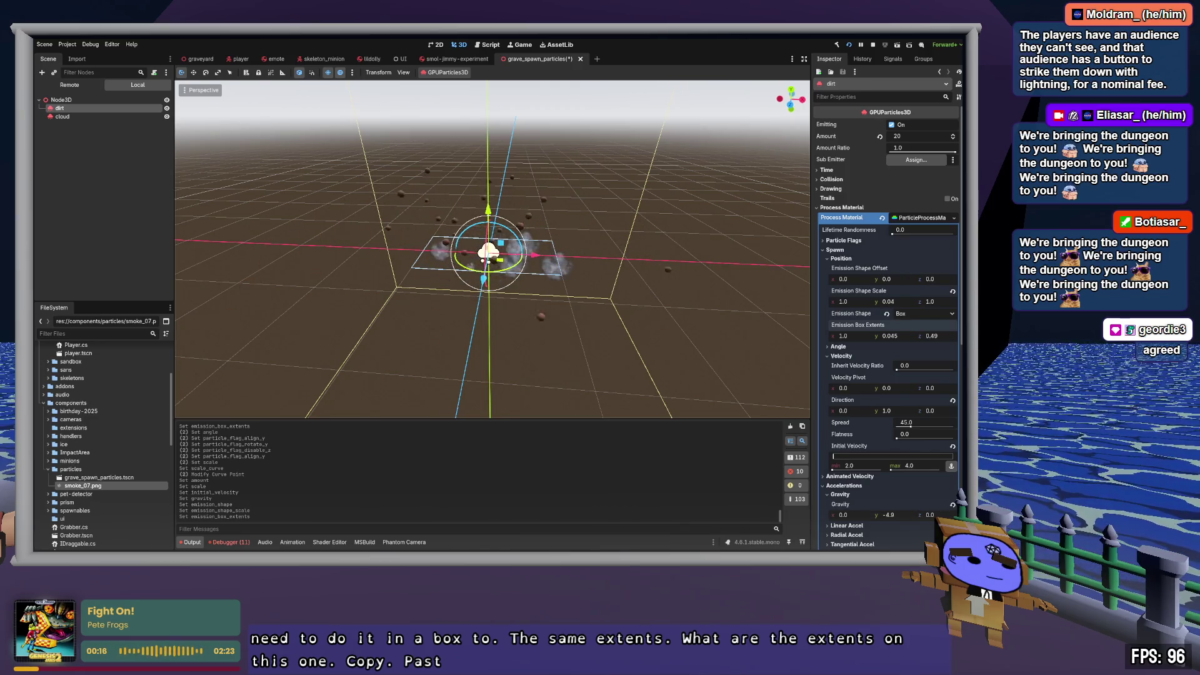
scroll(622, 253, "up", 2)
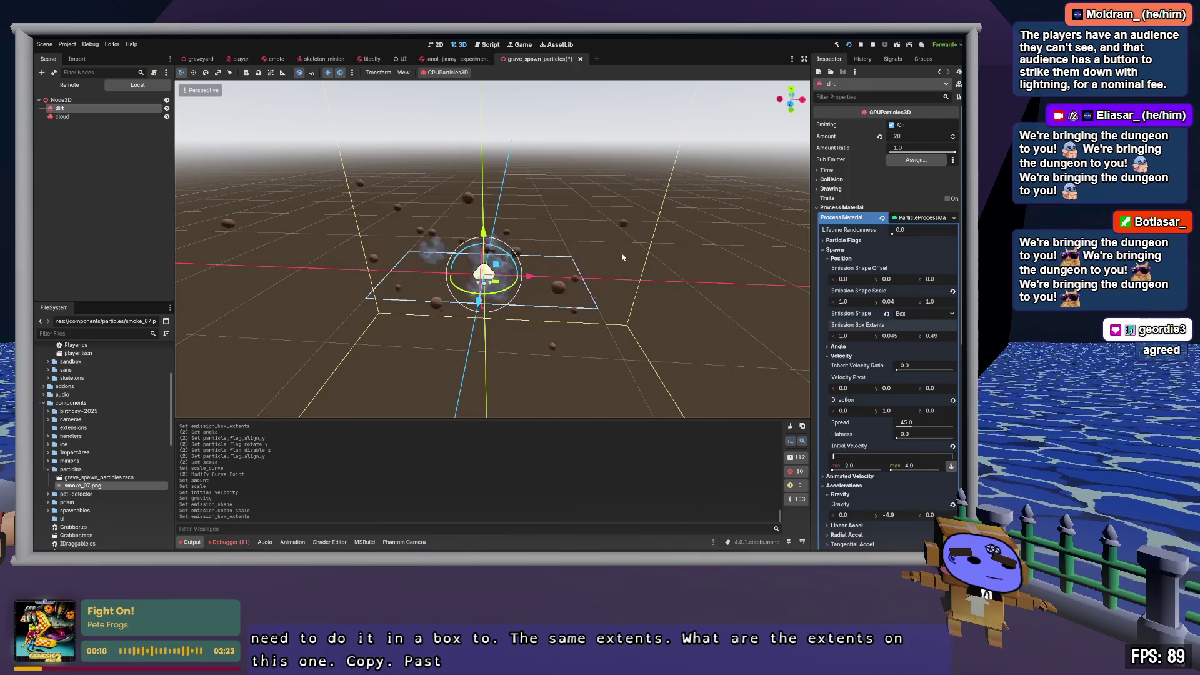
Step: Set the cloud emitter's Amount to 12
left_click(61, 117)
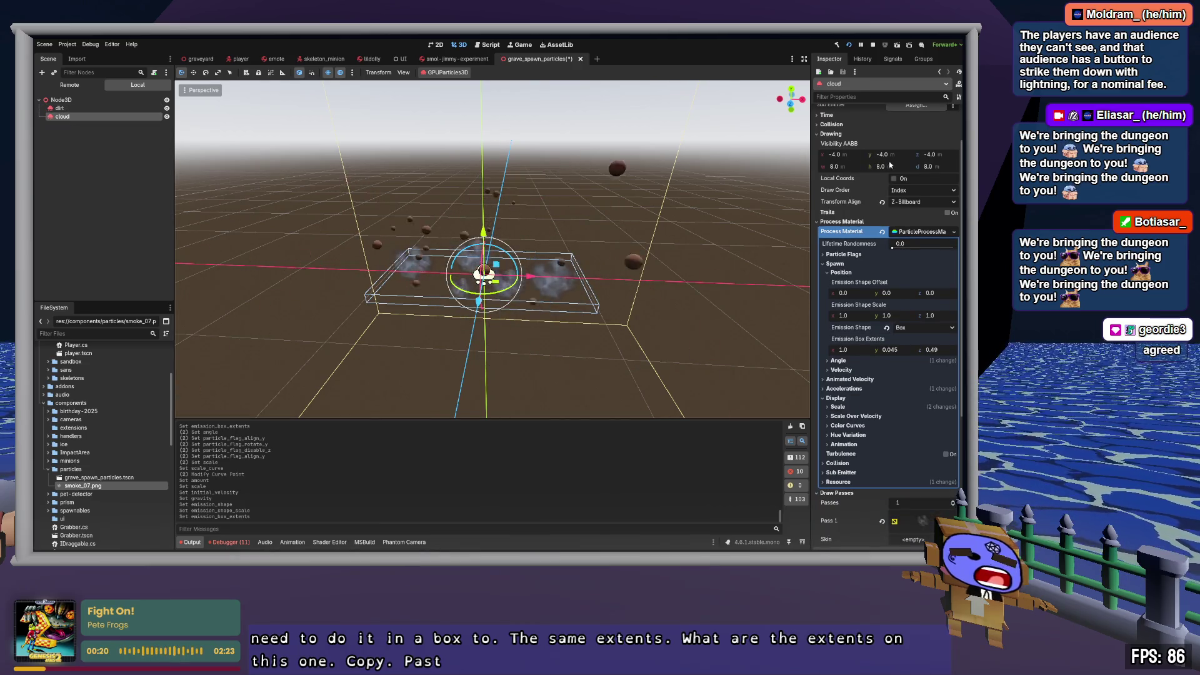
scroll(890, 165, "up", 2)
key("Tab")
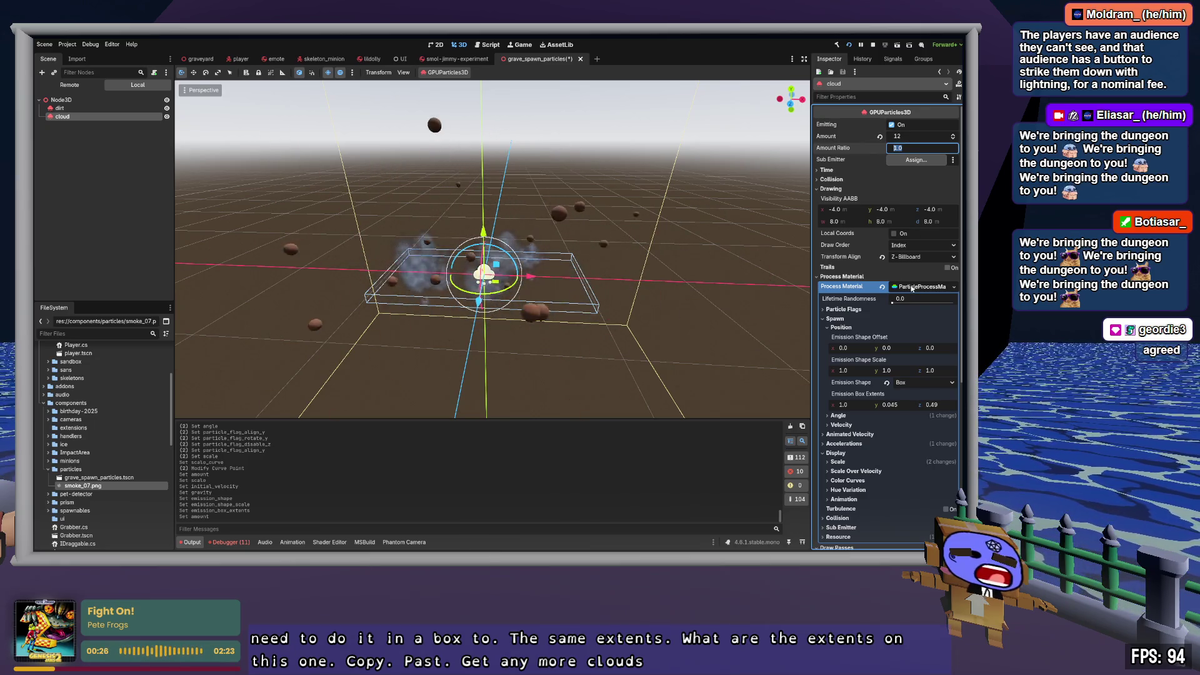
Step: Give the cloud an orange-to-yellow GradientTexture1D colour ramp and an orange-red base Color
left_click(841, 319)
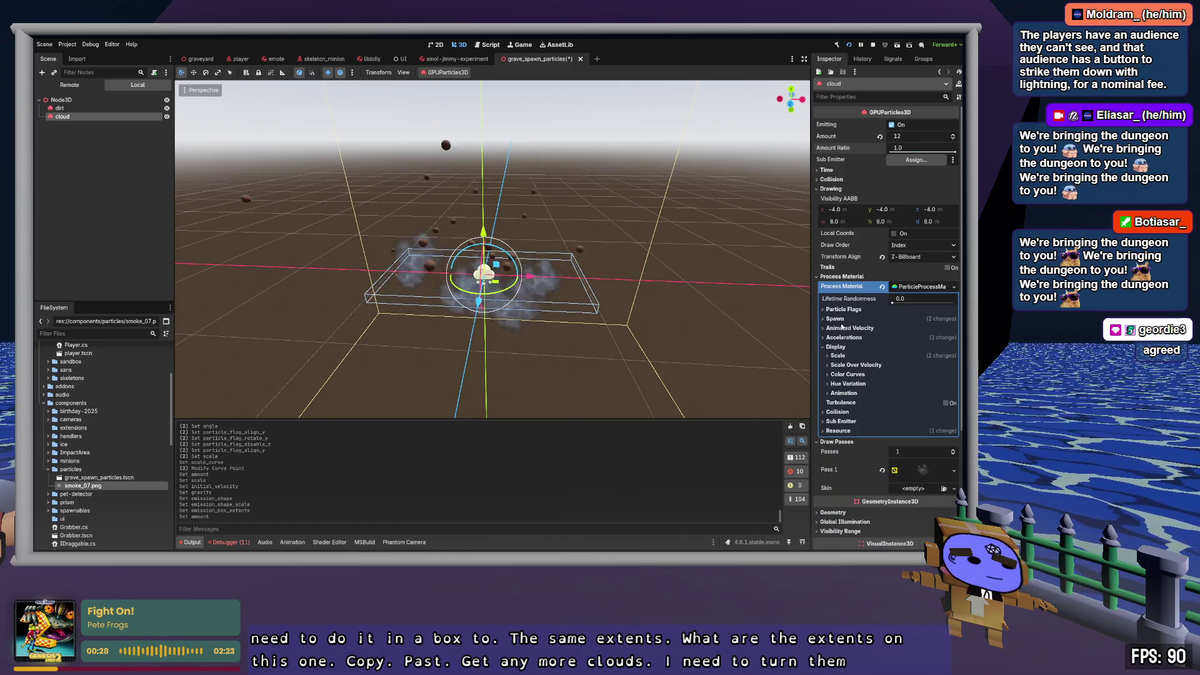
scroll(880, 334, "down", 3)
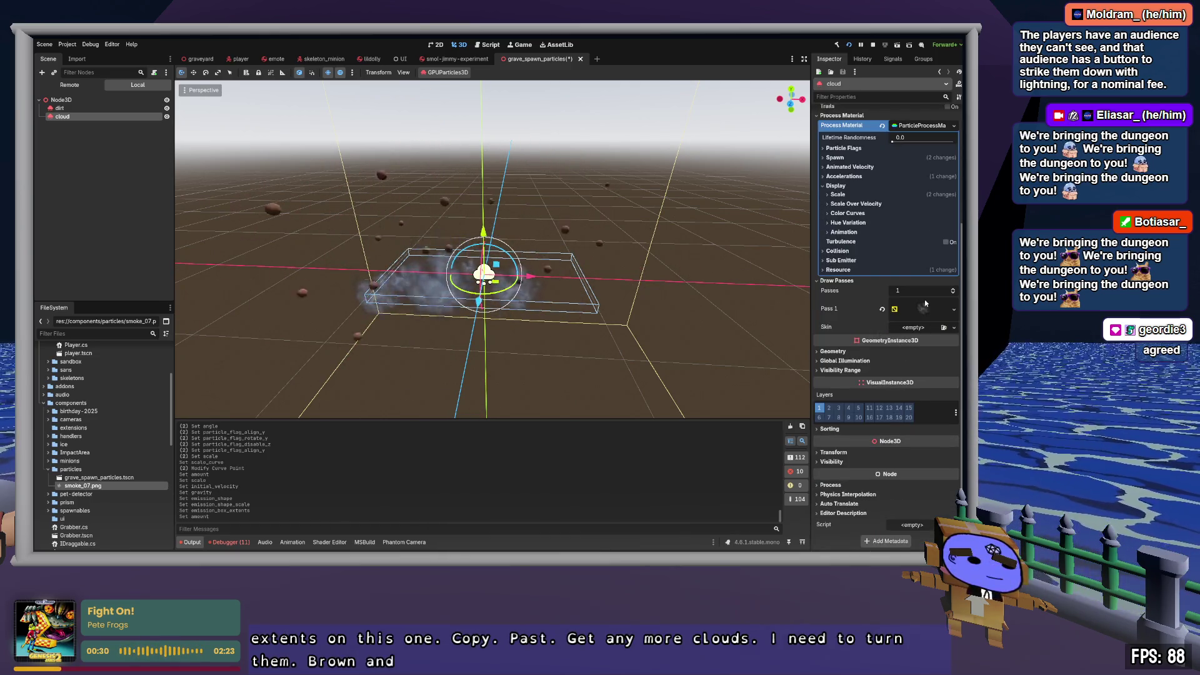
left_click(848, 214)
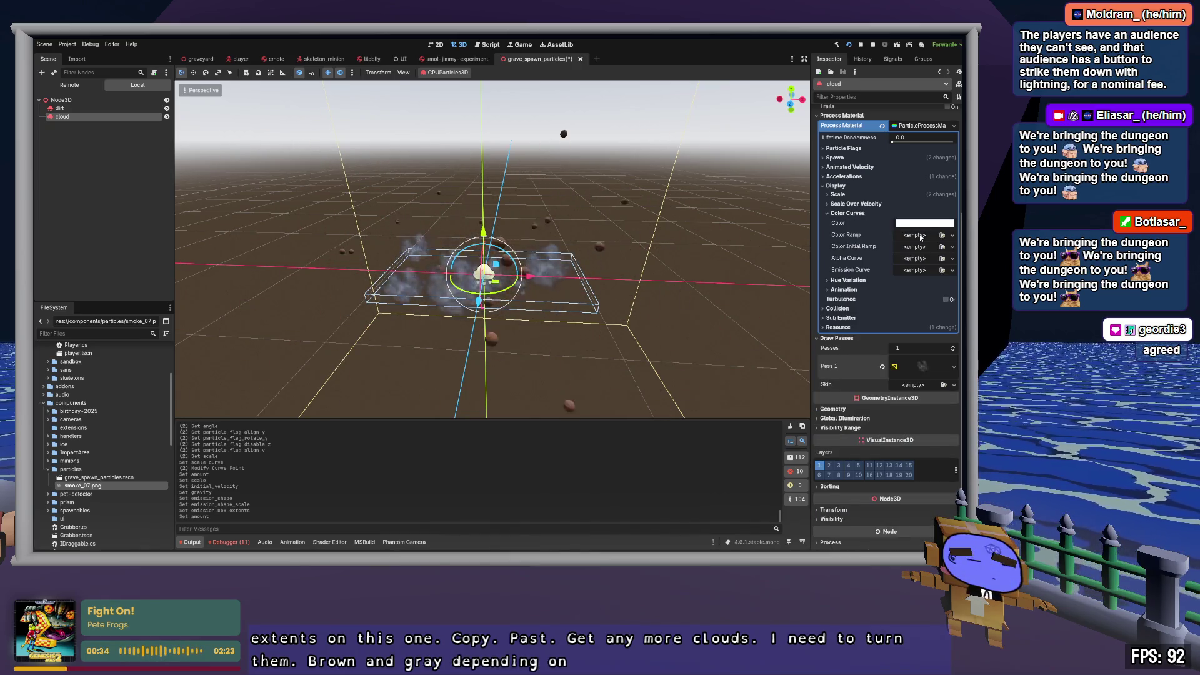
left_click(922, 251)
left_click(928, 236)
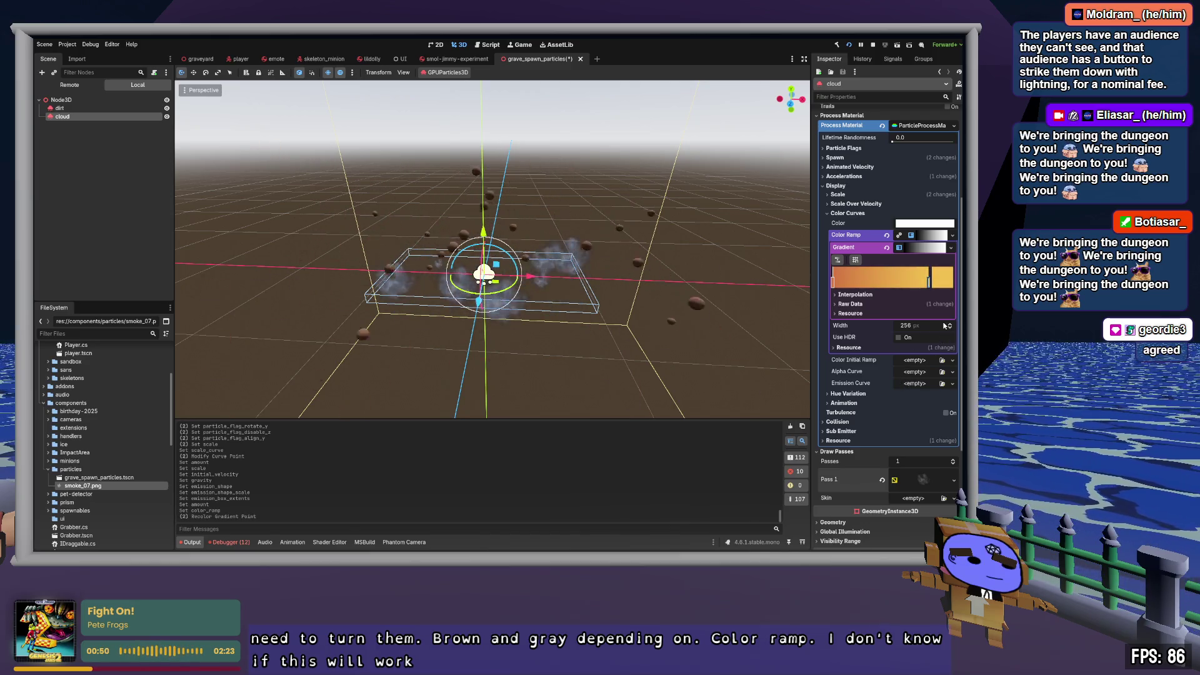
left_click(937, 249)
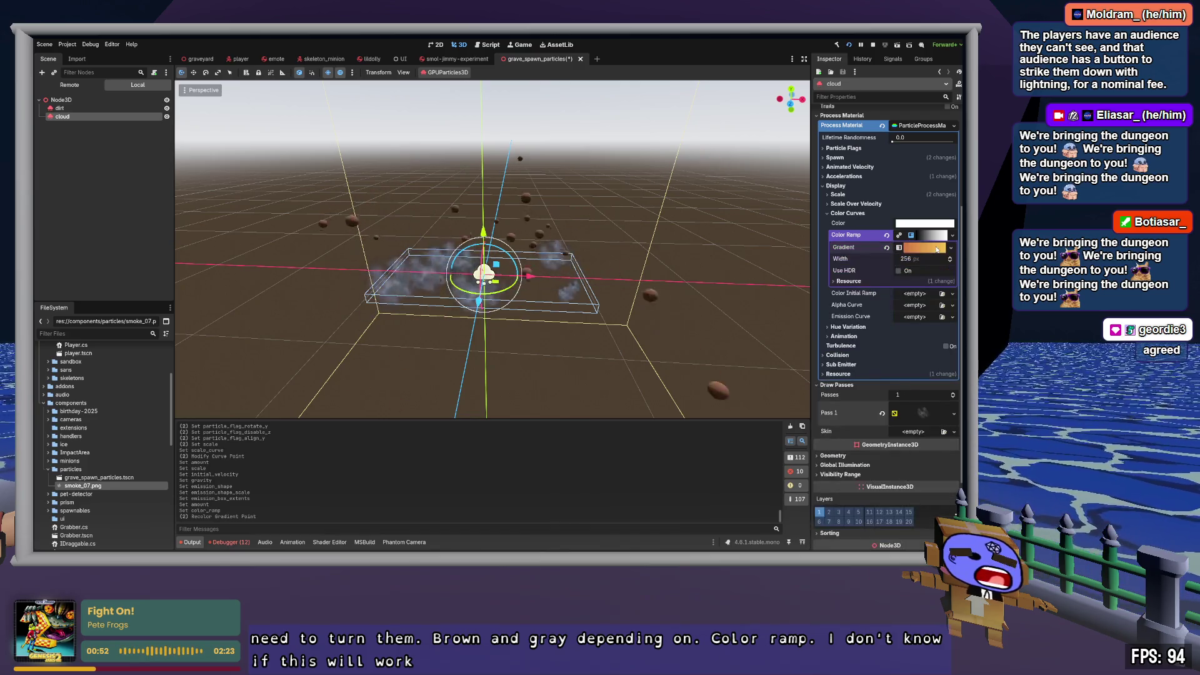
left_click(930, 235)
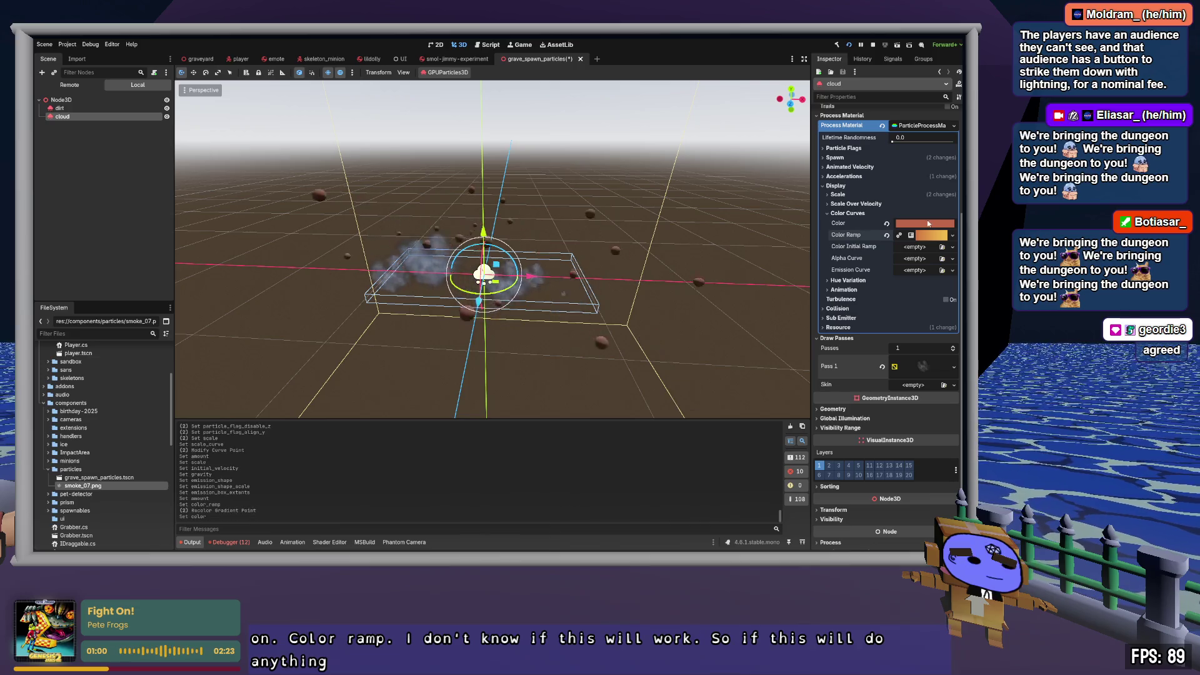
scroll(888, 195, "up", 5)
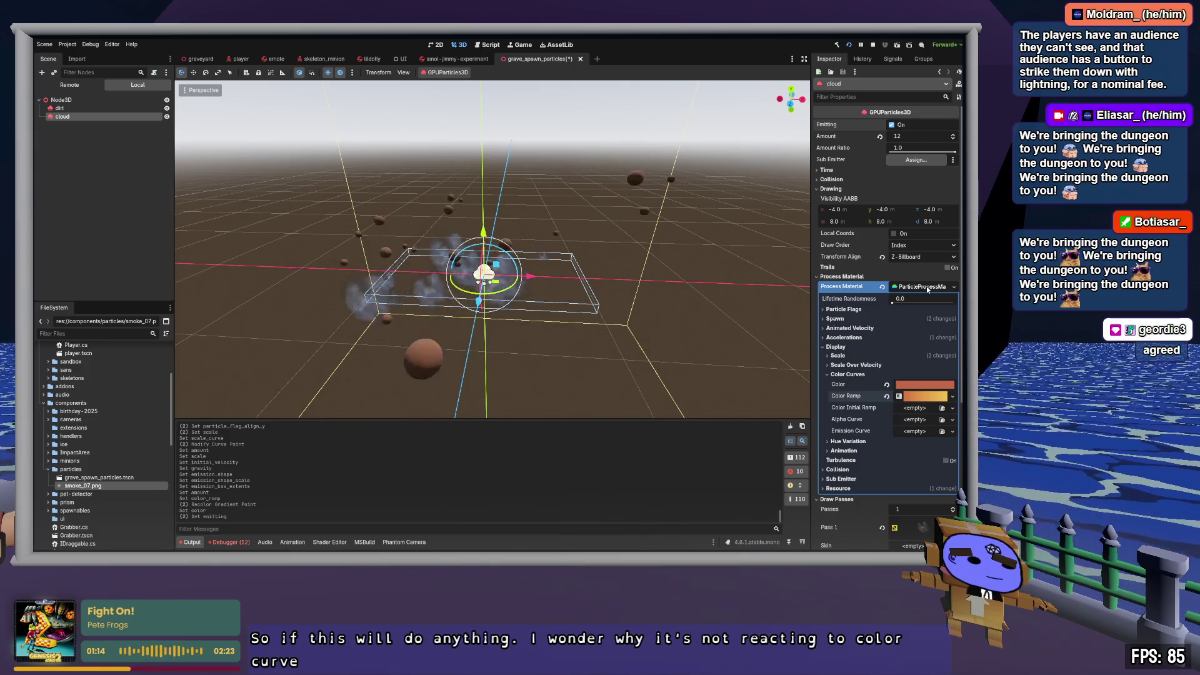
left_click(928, 288)
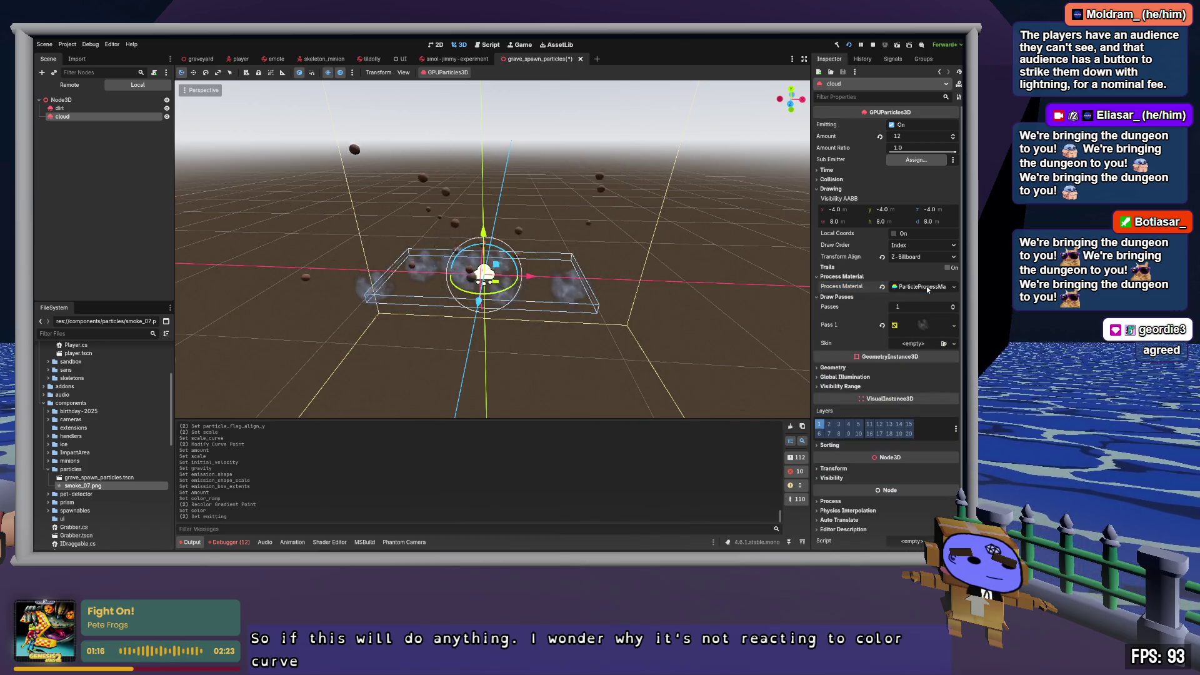
Step: Expand the Pass 1 QuadMesh's StandardMaterial3D to show its Alpha transparency and Mix blending
left_click(928, 325)
scroll(920, 357, "down", 1)
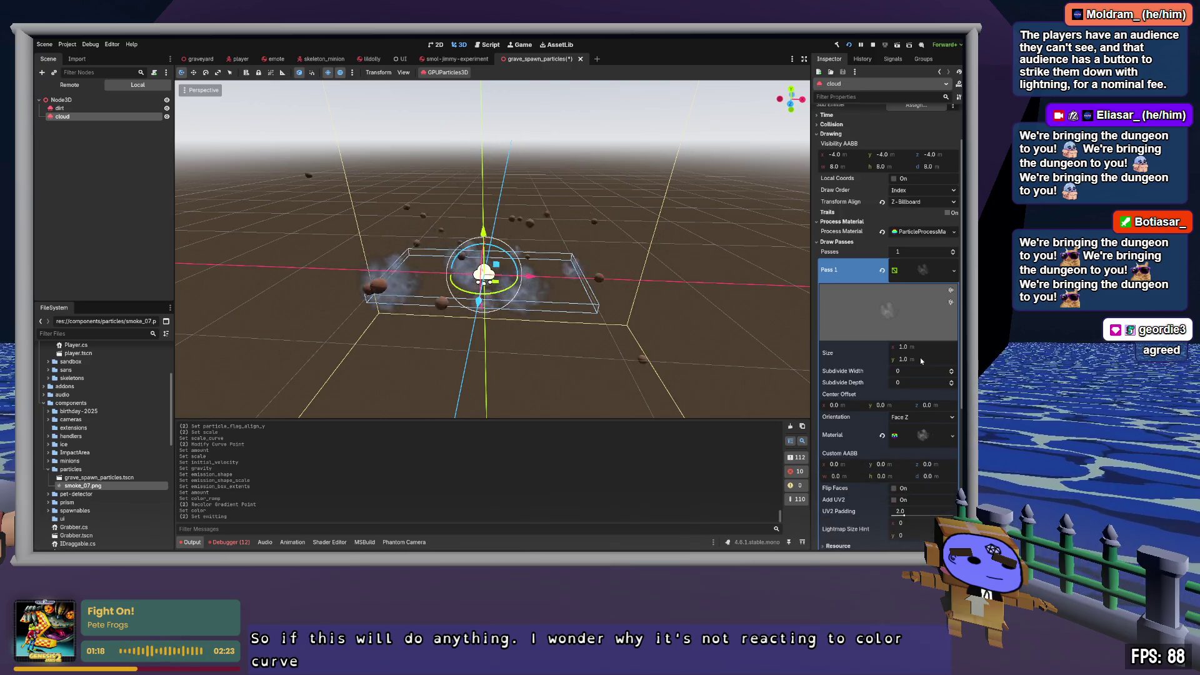
scroll(920, 358, "down", 1)
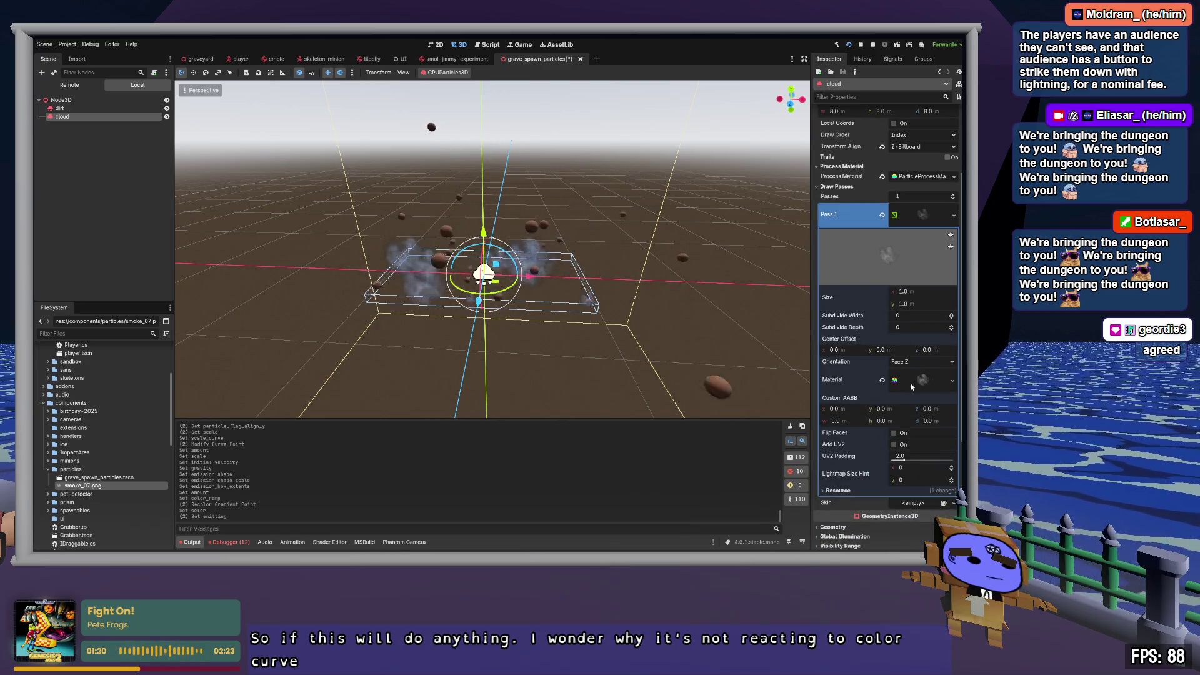
left_click(911, 385)
scroll(918, 375, "down", 2)
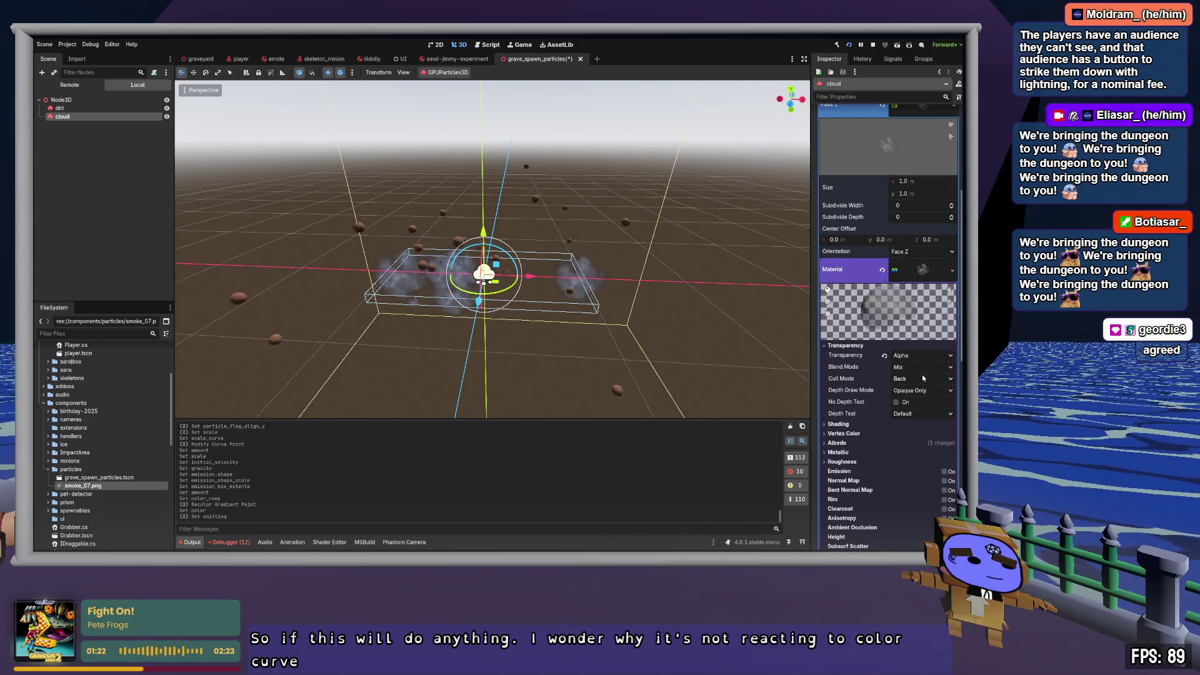